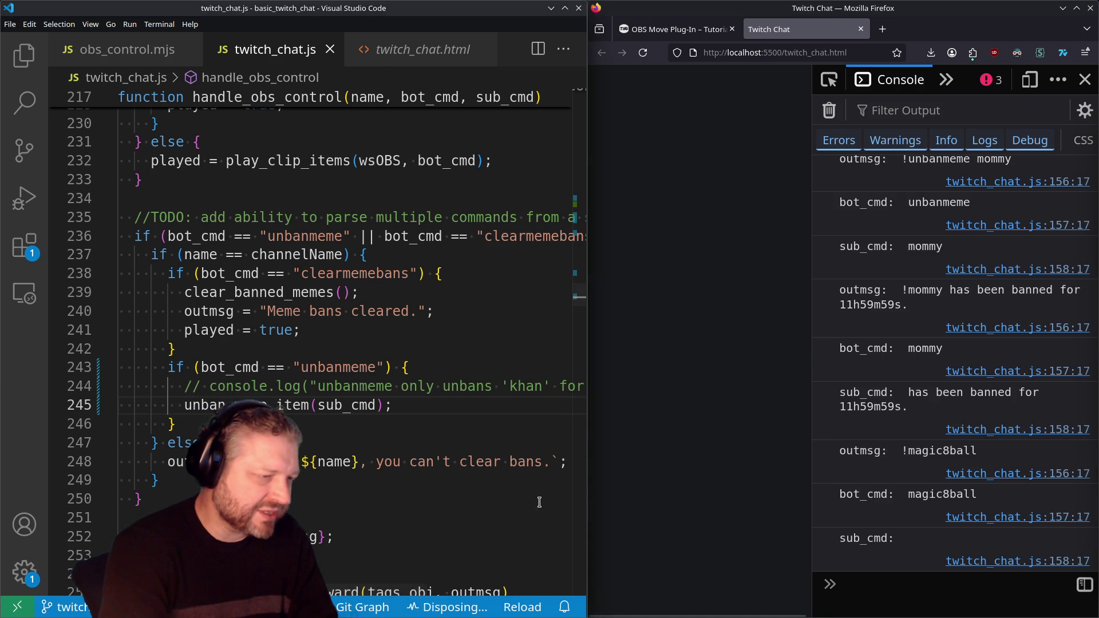
Close the Twitch Chat tab, dismiss the VS Code notification, and scroll the OBS Move Plug-In tutorial.
{"action": "left_click", "coordinate": [861, 29]}
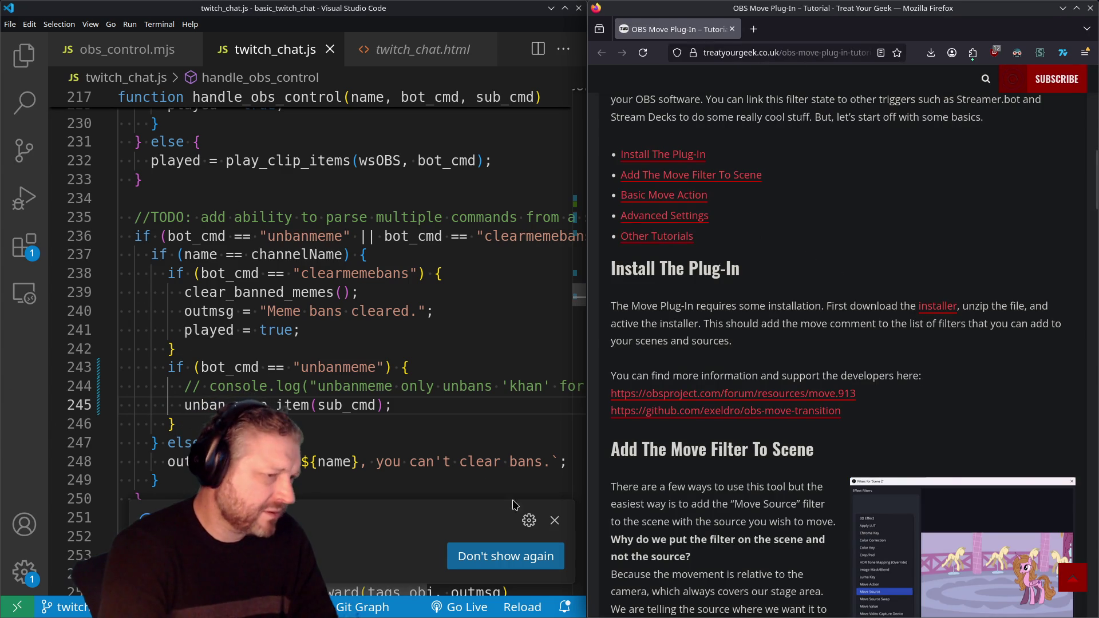
{"action": "left_click", "coordinate": [554, 519]}
{"action": "scroll", "coordinate": [802, 208], "scroll_direction": "up", "scroll_amount": 10}
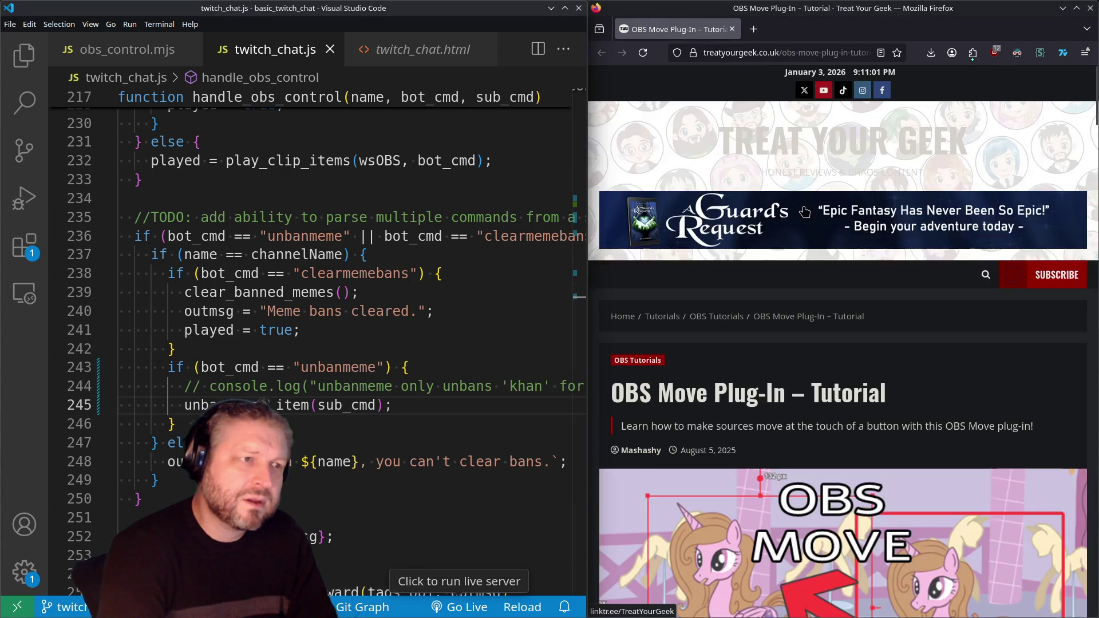
{"action": "scroll", "coordinate": [804, 217], "scroll_direction": "down", "scroll_amount": 3}
{"action": "scroll", "coordinate": [805, 223], "scroll_direction": "down", "scroll_amount": 4}
{"action": "scroll", "coordinate": [805, 223], "scroll_direction": "up", "scroll_amount": 1}
{"action": "scroll", "coordinate": [805, 223], "scroll_direction": "down", "scroll_amount": 6}
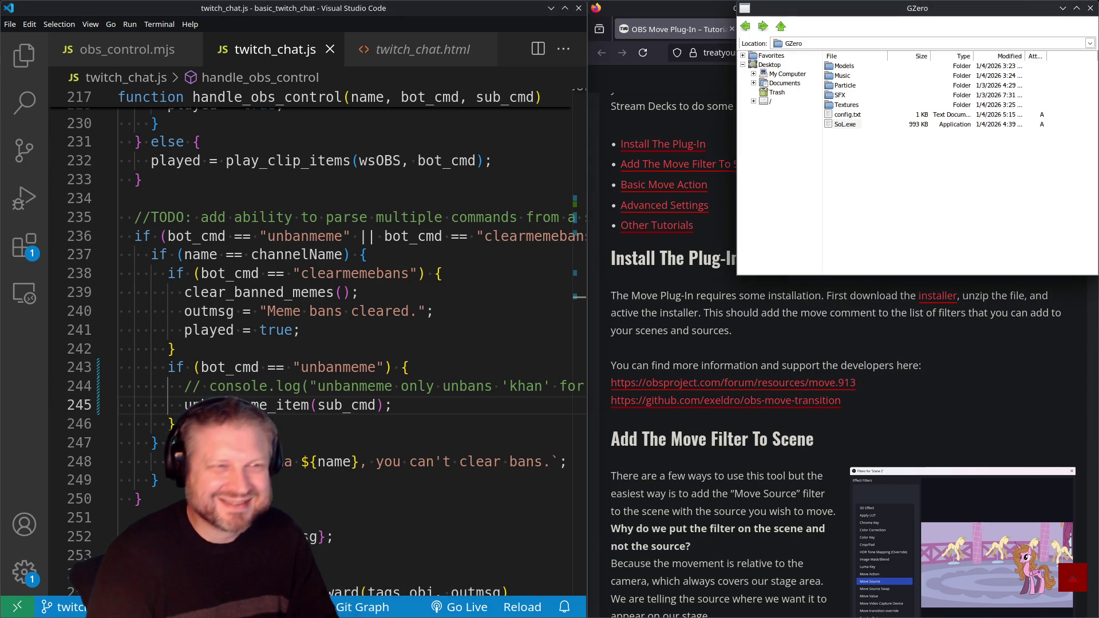
Step through folder history to mutantsrising, open its trunk folder, then return to the chat bot code.
{"action": "left_click", "coordinate": [745, 27]}
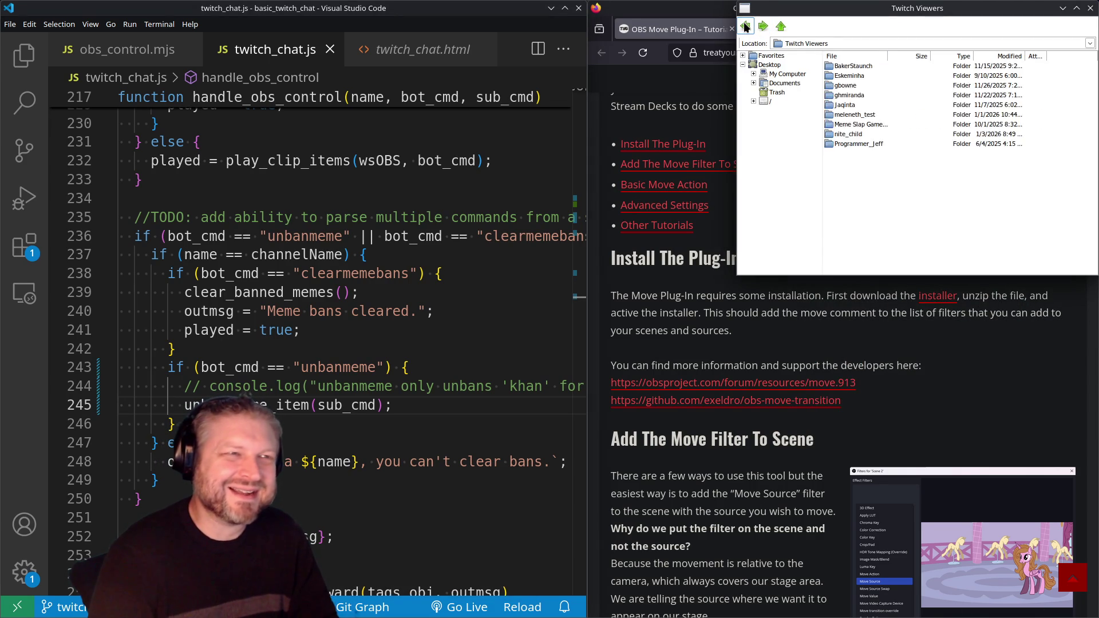
{"action": "left_click", "coordinate": [745, 26]}
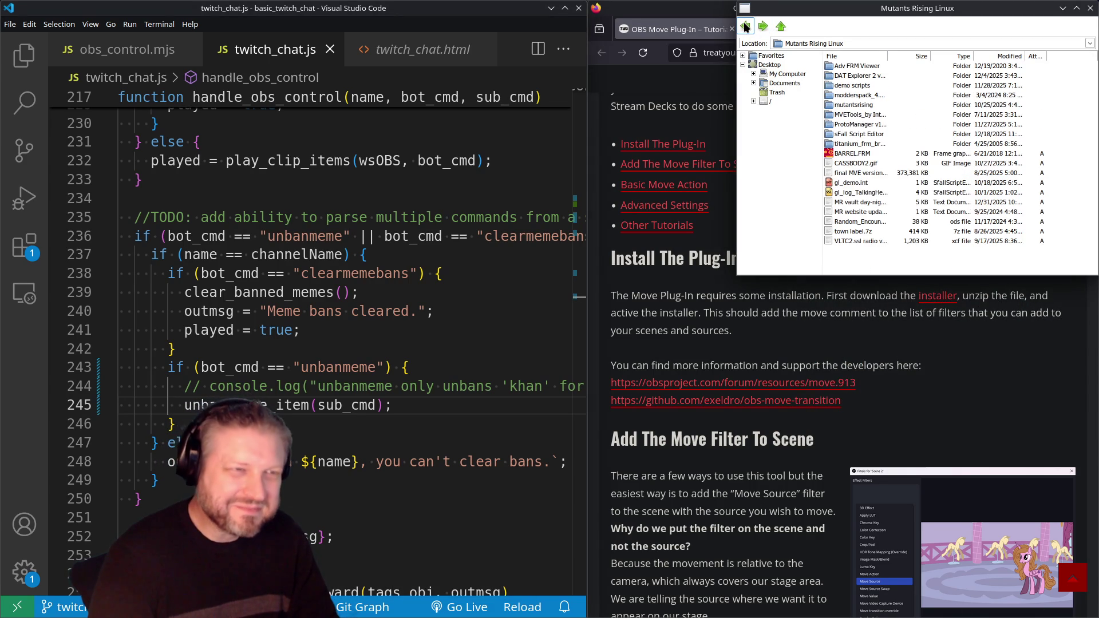
{"action": "left_click", "coordinate": [746, 27]}
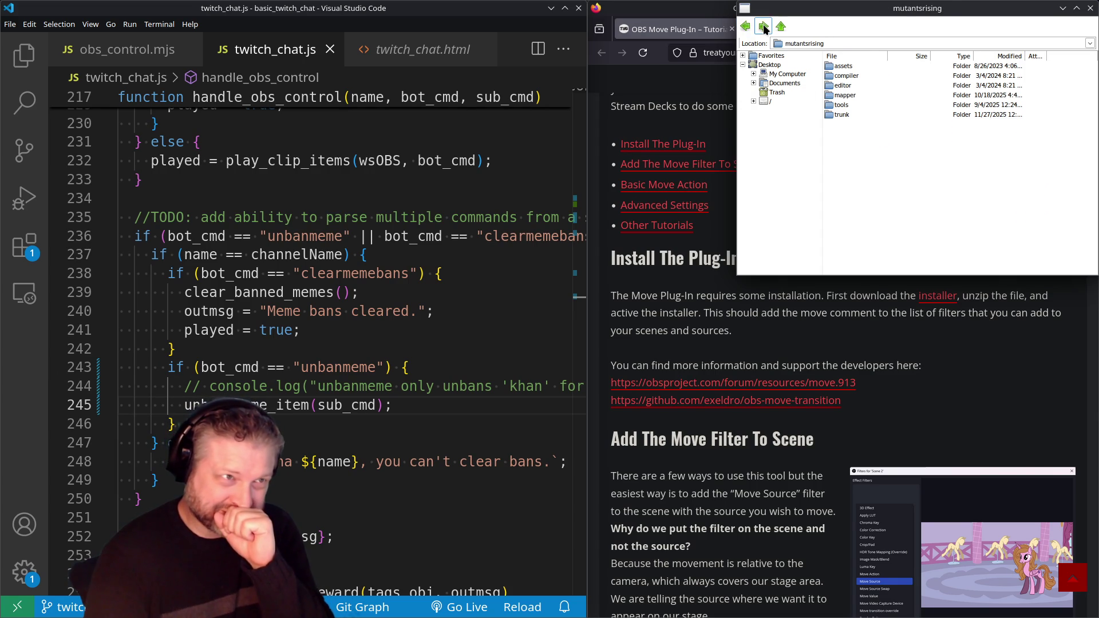
{"action": "left_click", "coordinate": [746, 27]}
{"action": "left_click", "coordinate": [746, 26]}
{"action": "double_click", "coordinate": [840, 110]}
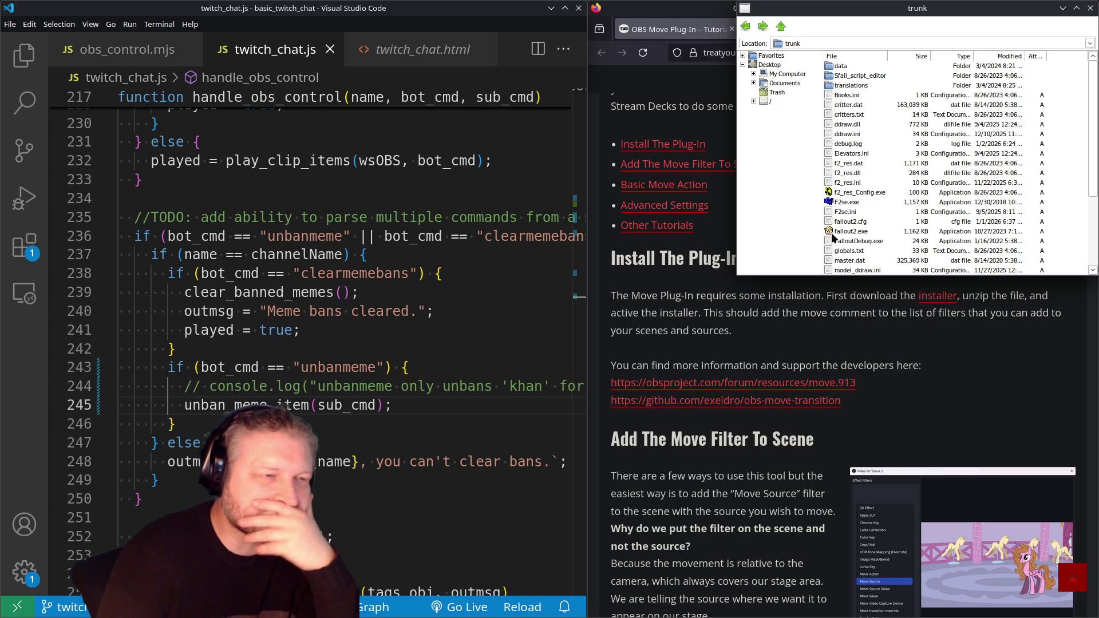
{"action": "left_click", "coordinate": [486, 308]}
{"action": "scroll", "coordinate": [469, 258], "scroll_direction": "down", "scroll_amount": 2}
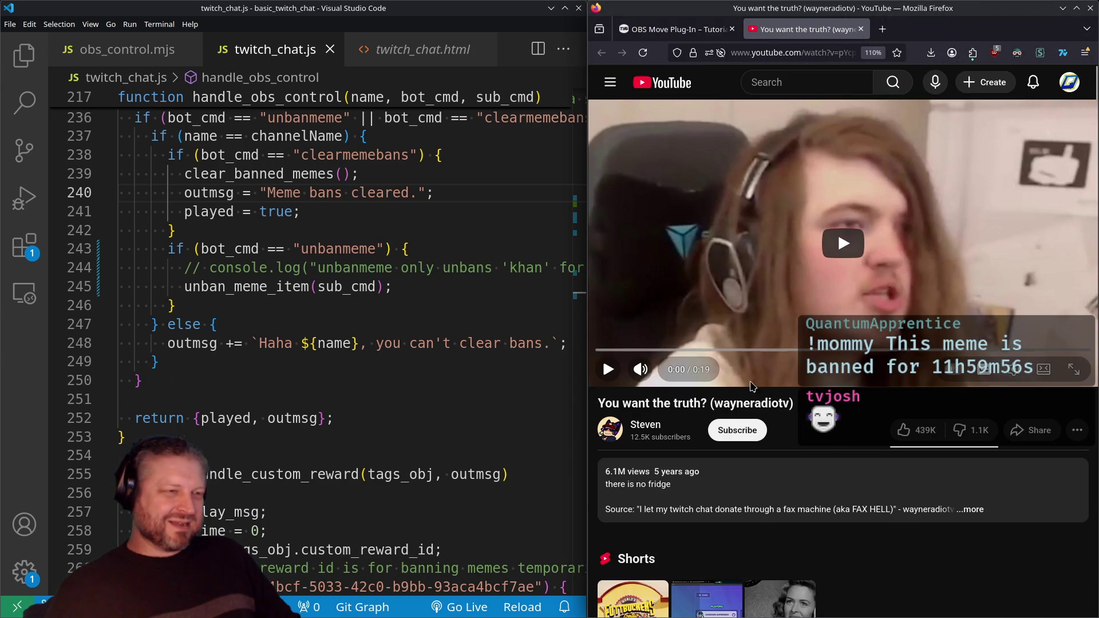
Play the 'You want the truth?' video, check its Quality options, and close the tab when it ends.
{"action": "left_click", "coordinate": [806, 264]}
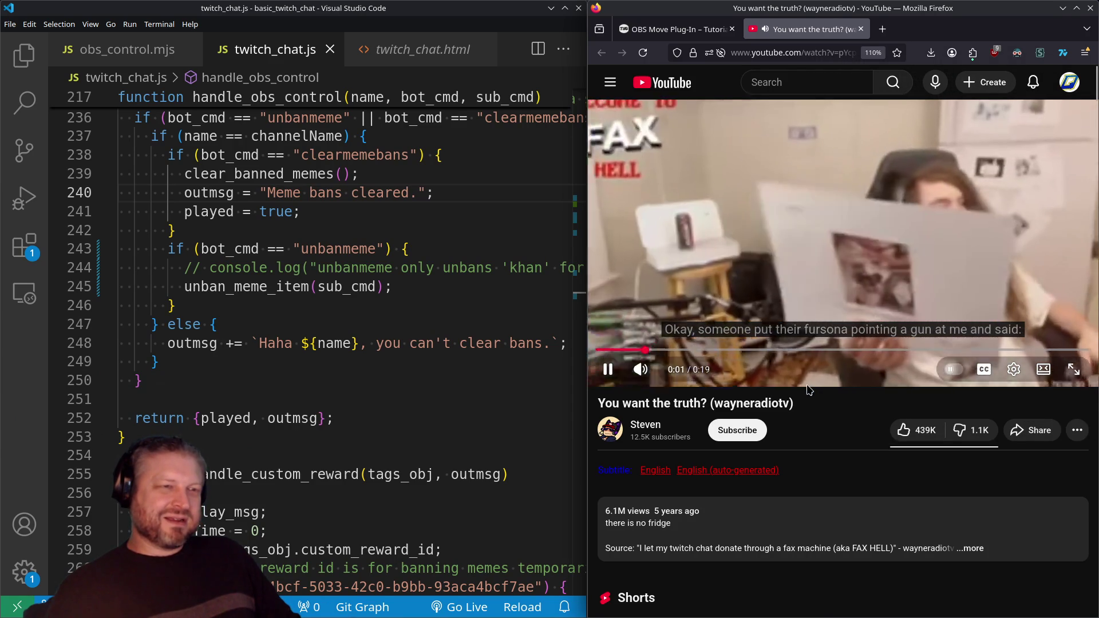
{"action": "left_click", "coordinate": [1014, 369]}
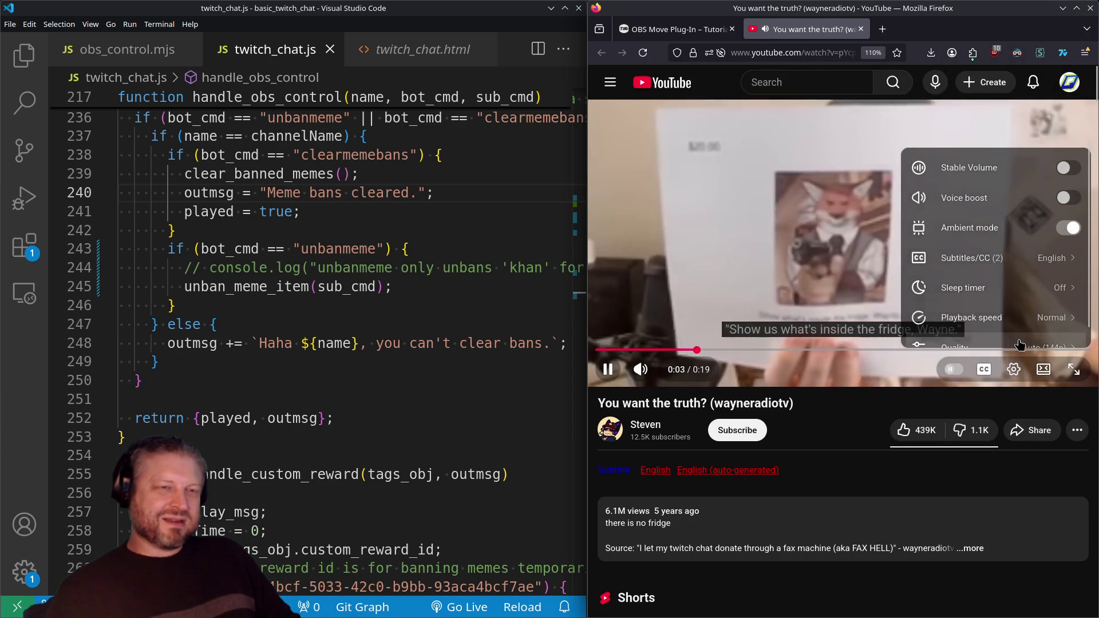
{"action": "left_click", "coordinate": [1022, 342]}
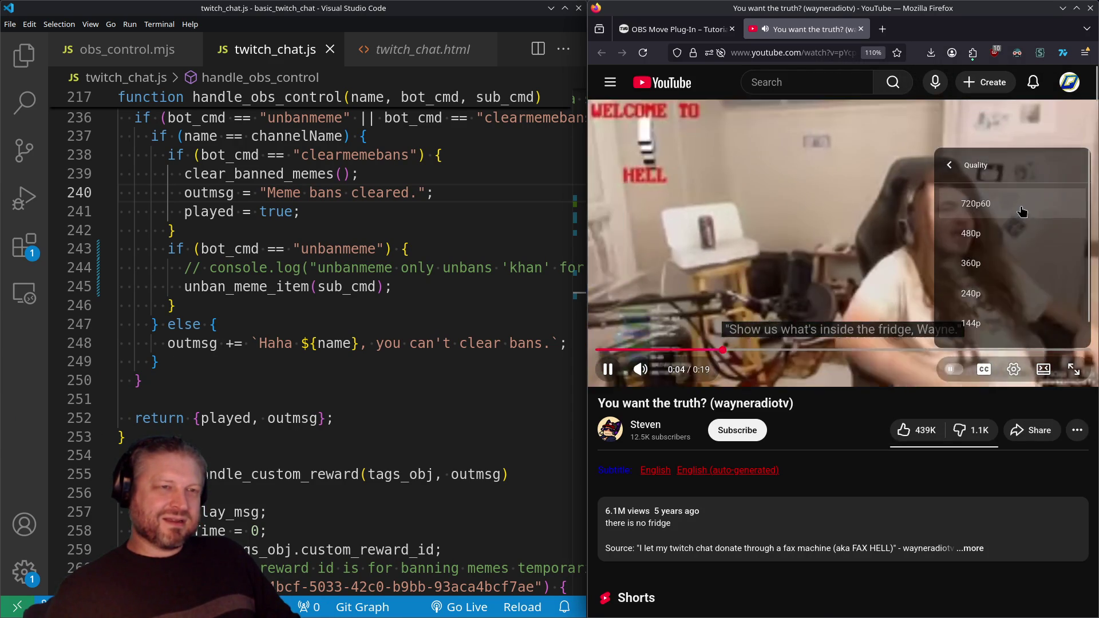
{"action": "left_click", "coordinate": [897, 329]}
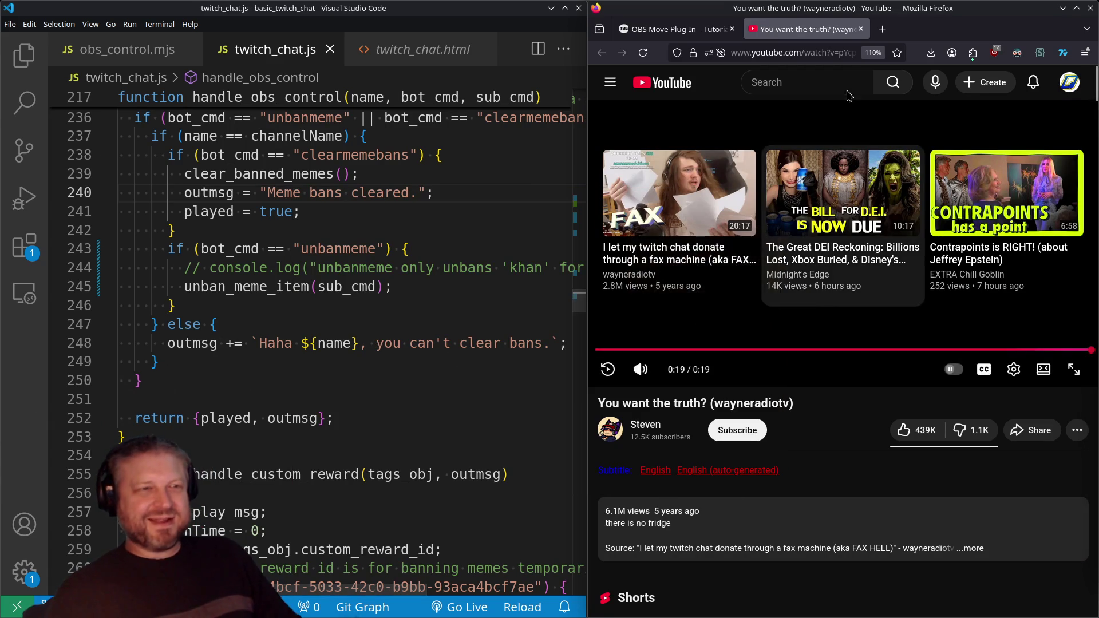
{"action": "left_click", "coordinate": [860, 29]}
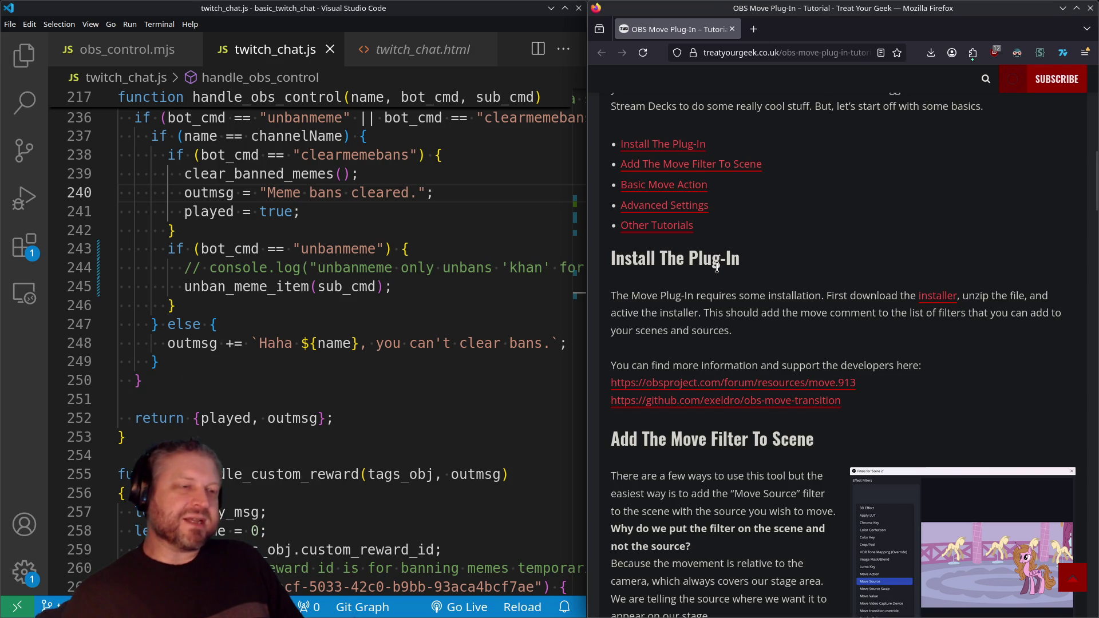
Read the OBS Move Plug-in tutorial, then drag Discord's movie-vote channel over the browser.
{"action": "scroll", "coordinate": [790, 298], "scroll_direction": "down", "scroll_amount": 8}
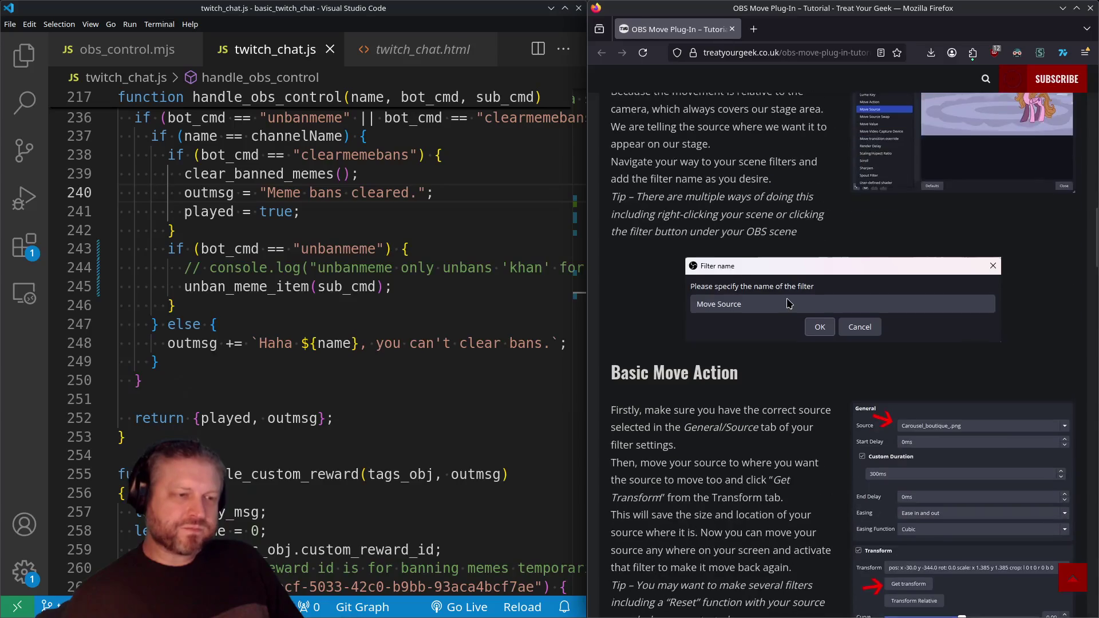
{"action": "scroll", "coordinate": [787, 299], "scroll_direction": "up", "scroll_amount": 7}
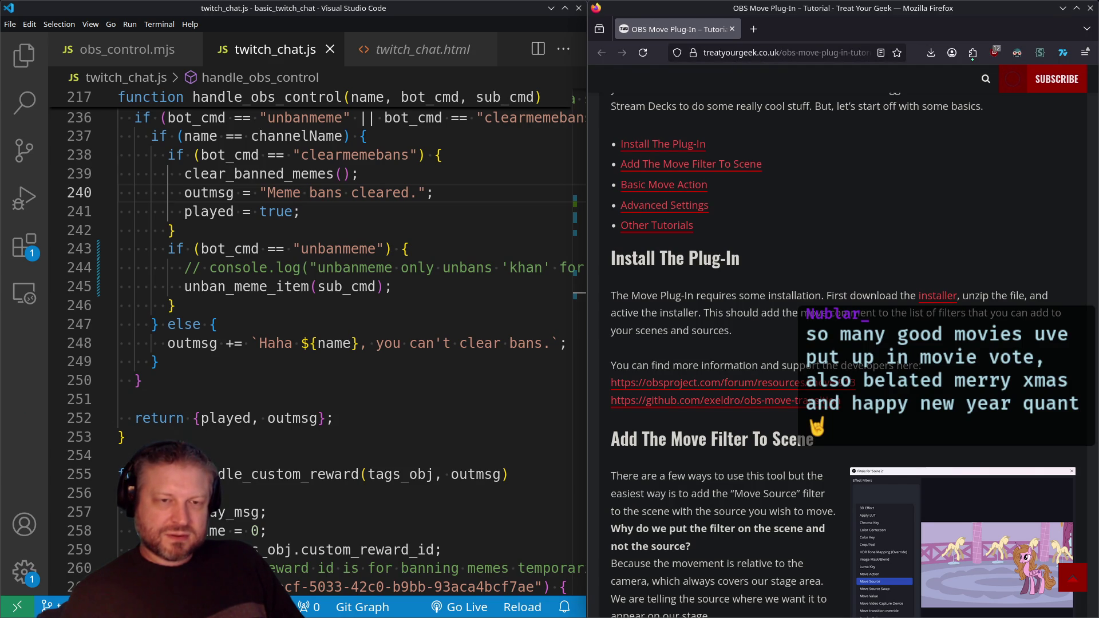
{"action": "mouse_move", "coordinate": [1098, 356]}
{"action": "left_mouse_down"}
{"action": "mouse_move", "coordinate": [566, 351]}
{"action": "mouse_move", "coordinate": [585, 338]}
{"action": "mouse_move", "coordinate": [589, 1]}
{"action": "left_mouse_up"}
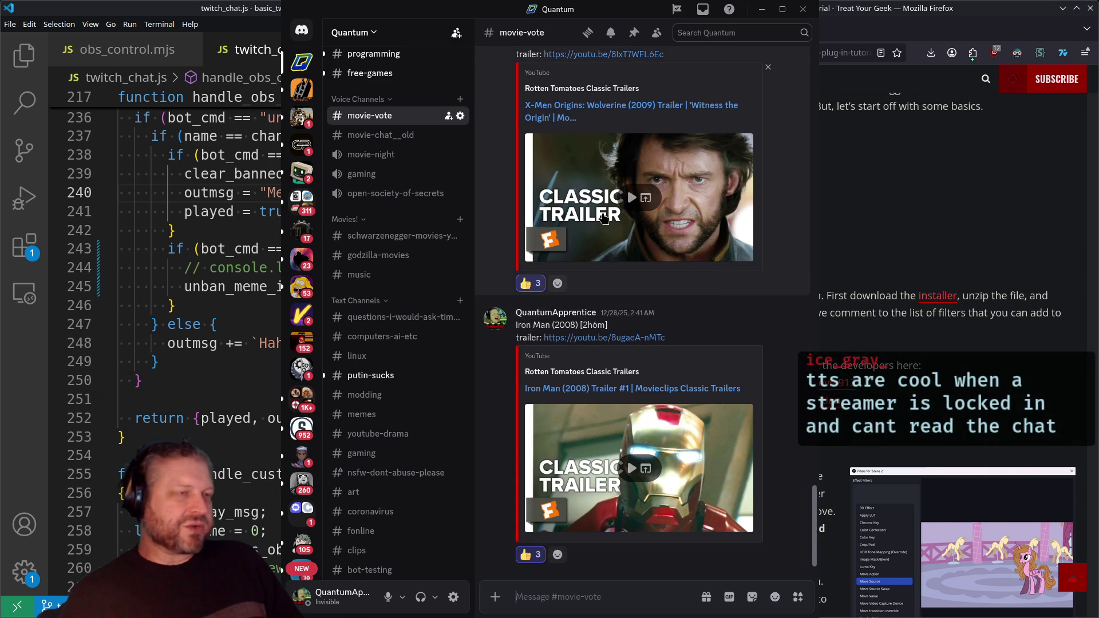
Scroll through #movie-vote to the latest Wolverine and Iron Man trailer posts.
{"action": "scroll", "coordinate": [687, 344], "scroll_direction": "up", "scroll_amount": 1}
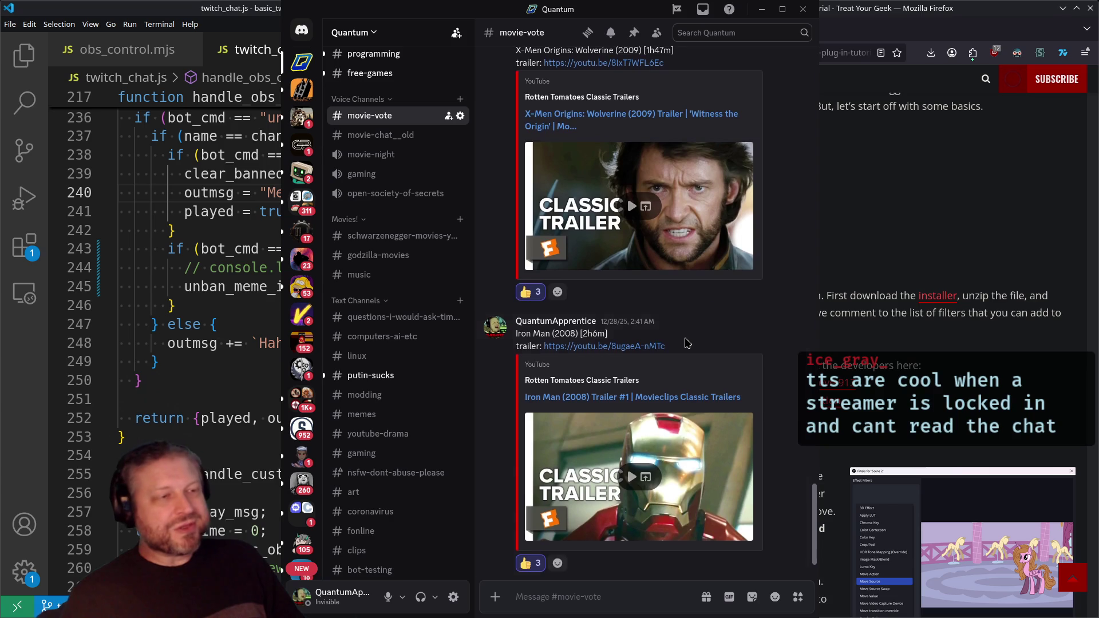
{"action": "scroll", "coordinate": [687, 343], "scroll_direction": "down", "scroll_amount": 1}
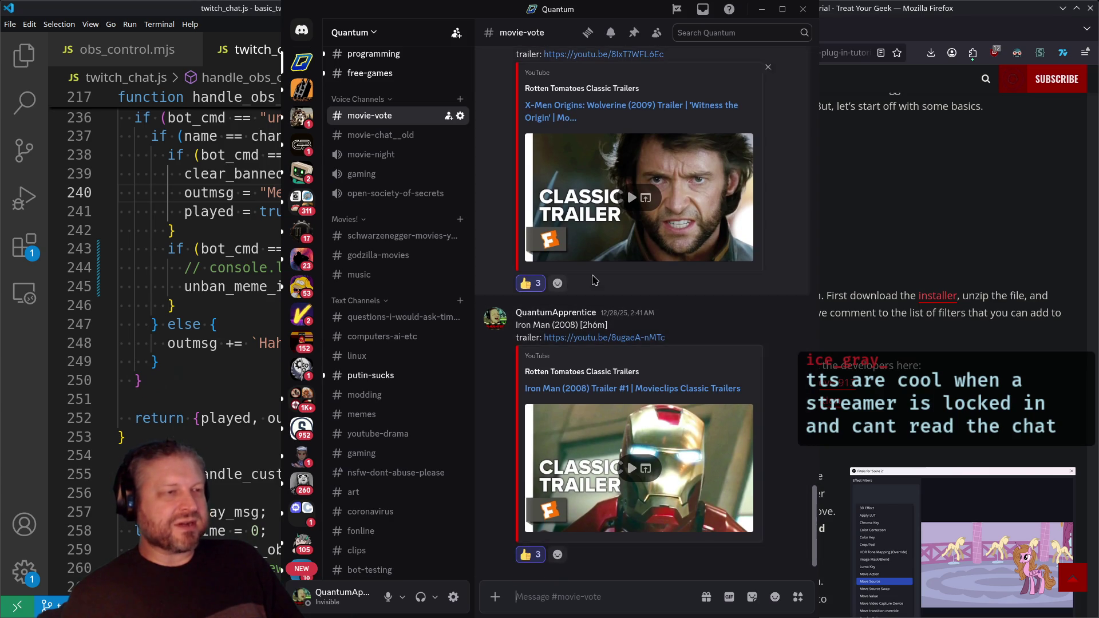
{"action": "scroll", "coordinate": [627, 233], "scroll_direction": "up", "scroll_amount": 5}
{"action": "scroll", "coordinate": [657, 303], "scroll_direction": "up", "scroll_amount": 3}
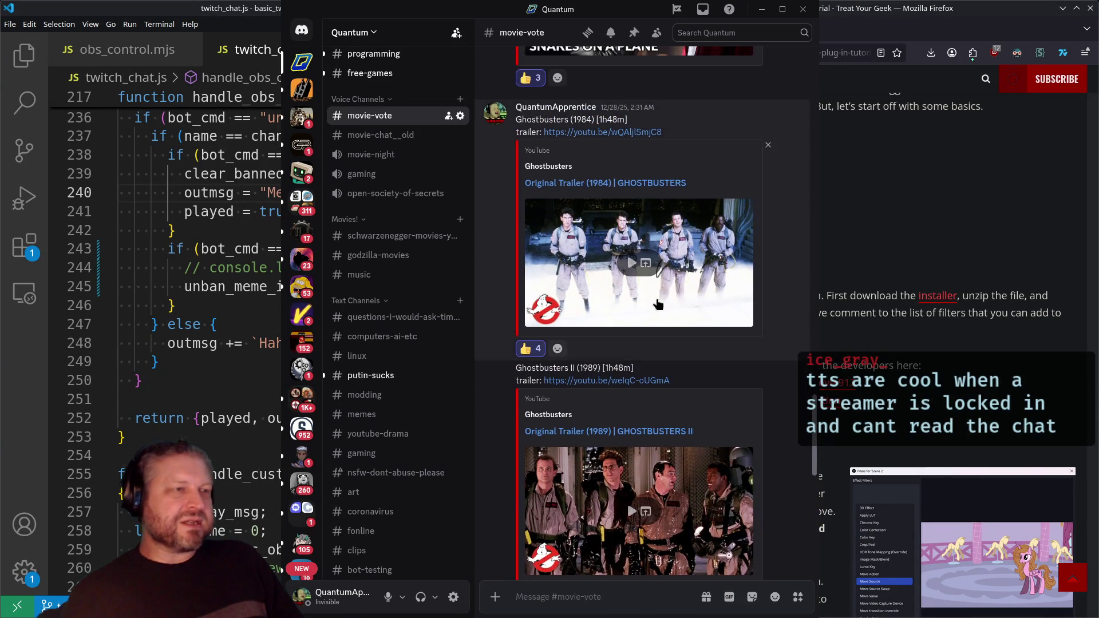
{"action": "scroll", "coordinate": [657, 304], "scroll_direction": "down", "scroll_amount": 1}
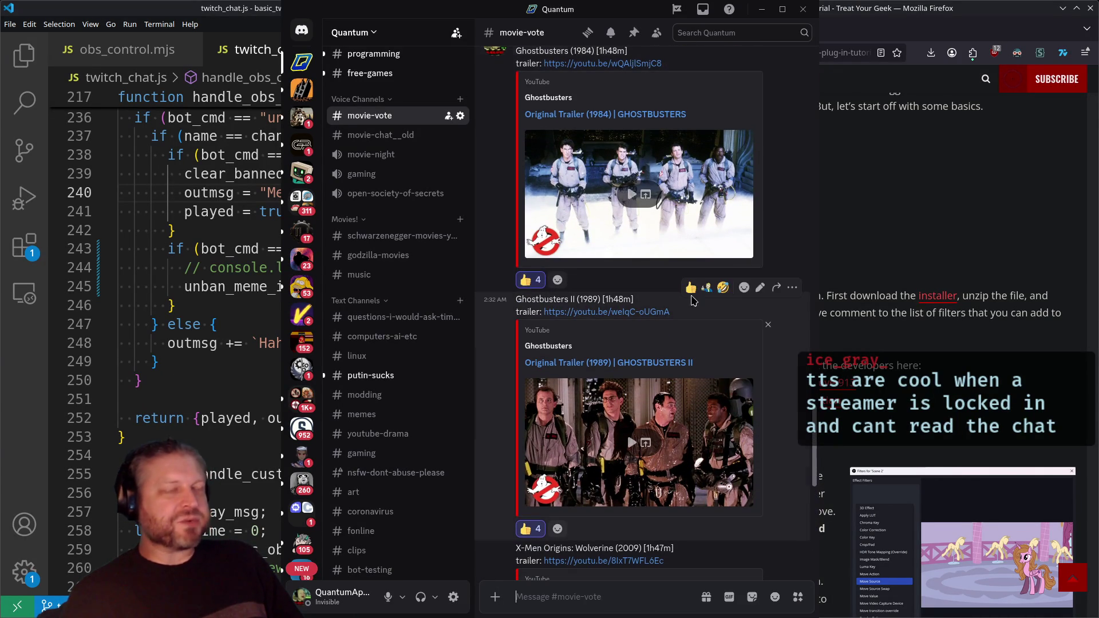
{"action": "scroll", "coordinate": [697, 350], "scroll_direction": "up", "scroll_amount": 6}
{"action": "scroll", "coordinate": [636, 209], "scroll_direction": "up", "scroll_amount": 2}
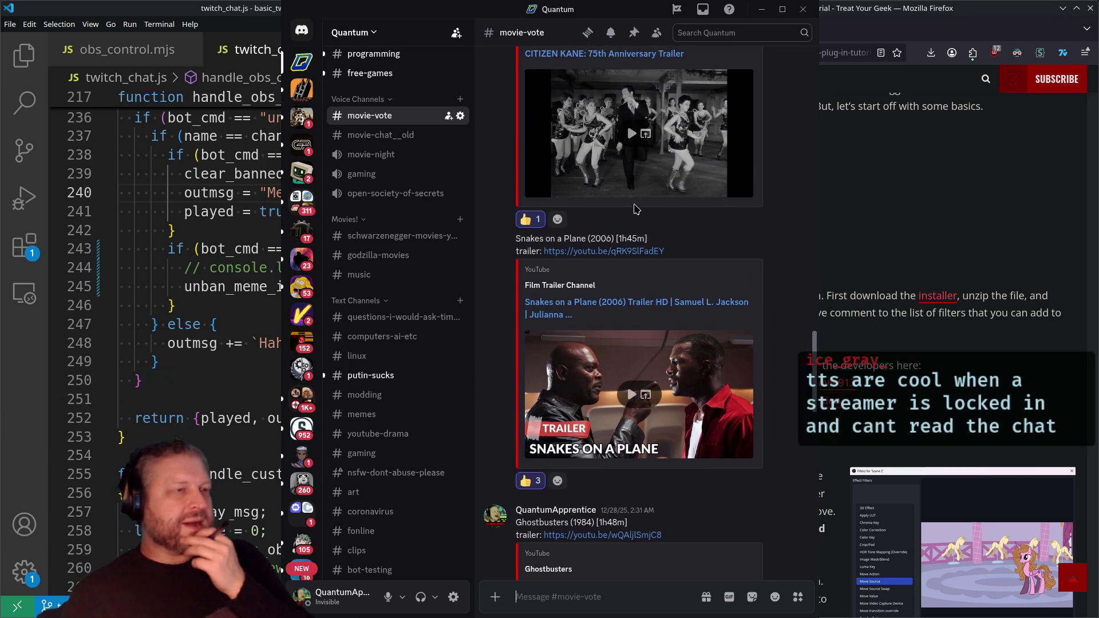
{"action": "scroll", "coordinate": [627, 298], "scroll_direction": "up", "scroll_amount": 6}
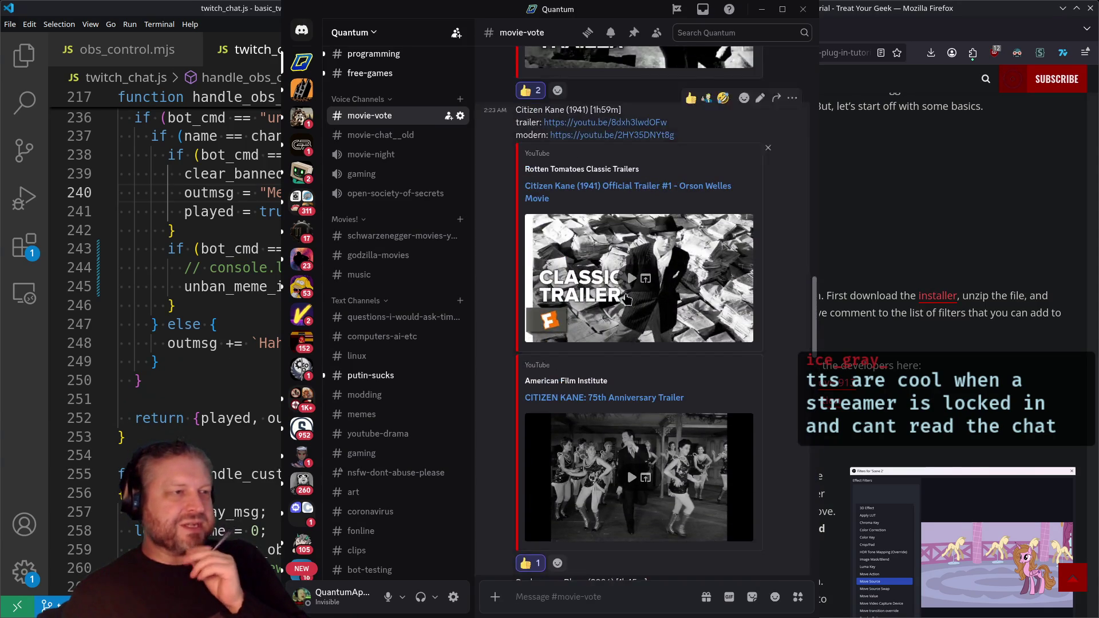
{"action": "scroll", "coordinate": [627, 299], "scroll_direction": "down", "scroll_amount": 5}
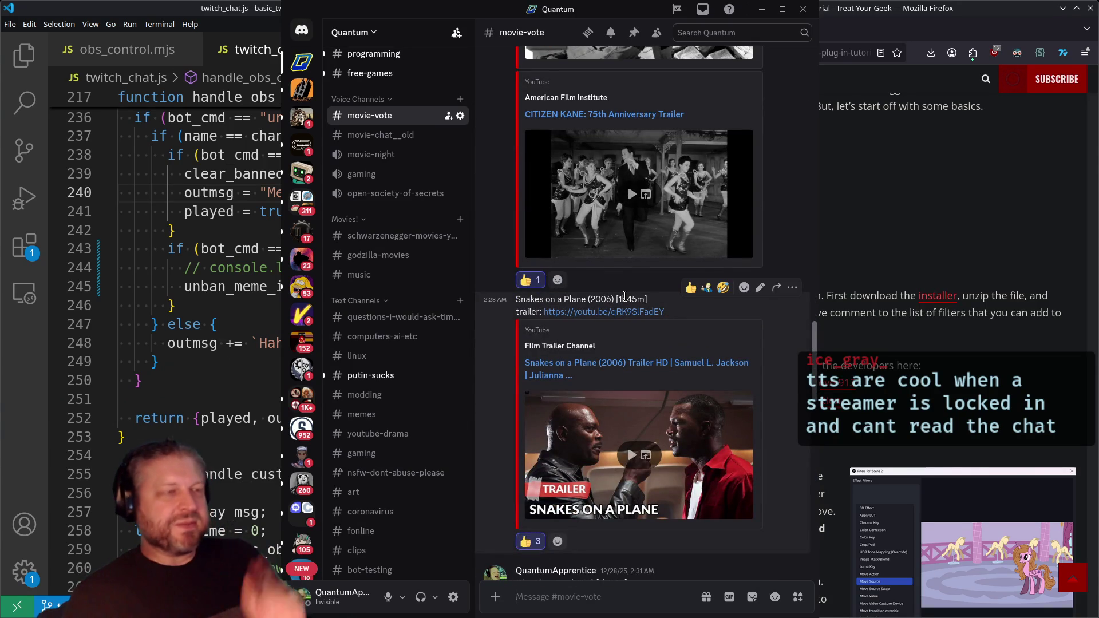
{"action": "scroll", "coordinate": [625, 296], "scroll_direction": "up", "scroll_amount": 6}
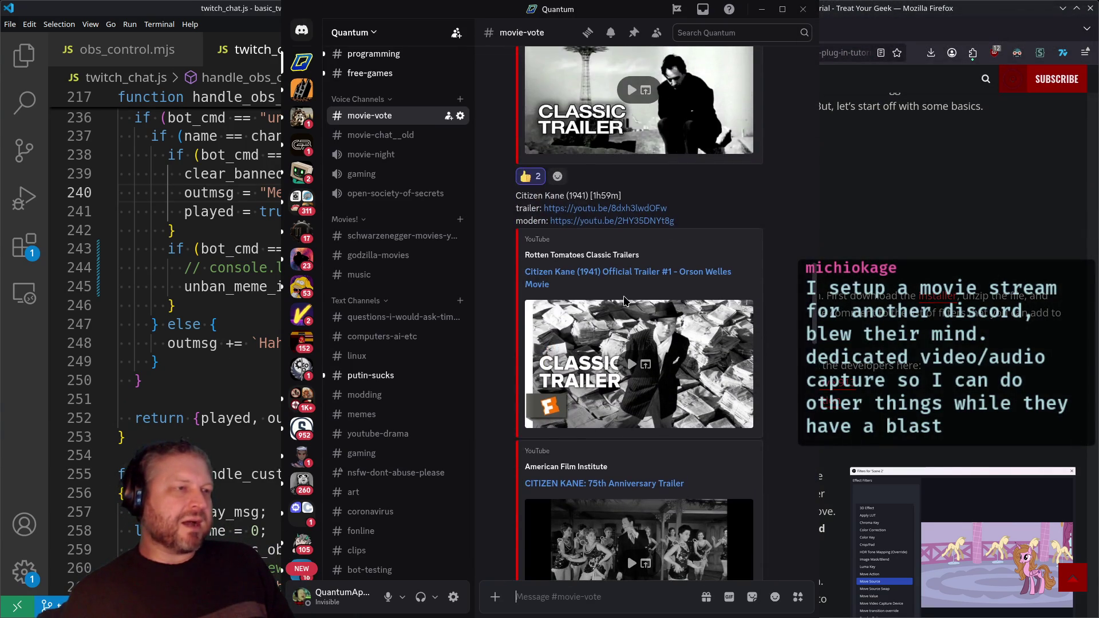
{"action": "scroll", "coordinate": [625, 301], "scroll_direction": "up", "scroll_amount": 3}
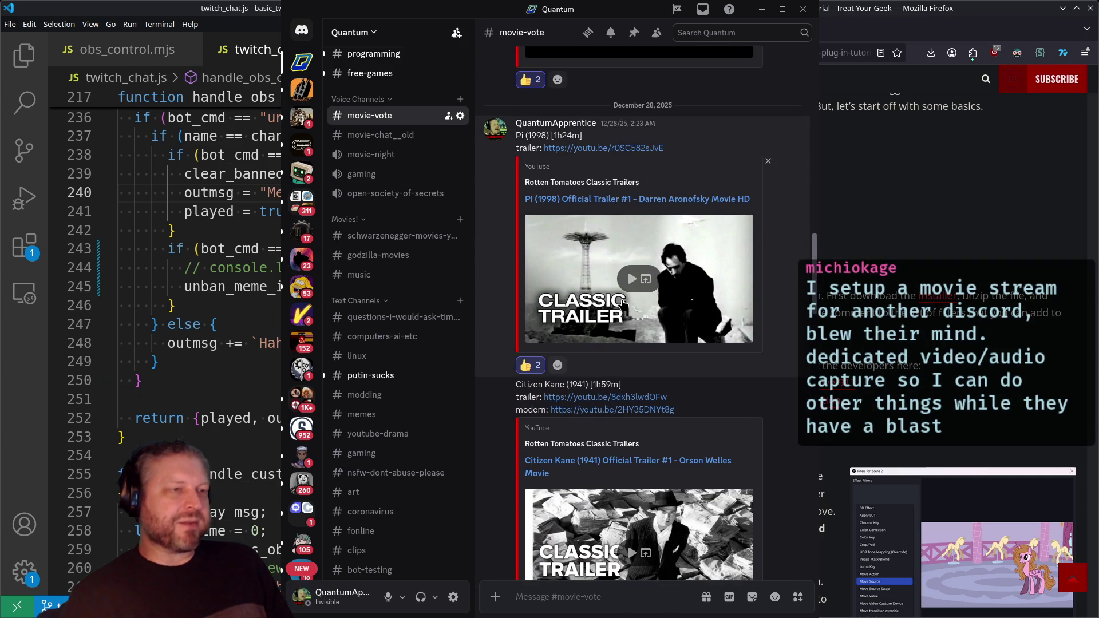
{"action": "scroll", "coordinate": [623, 305], "scroll_direction": "up", "scroll_amount": 2}
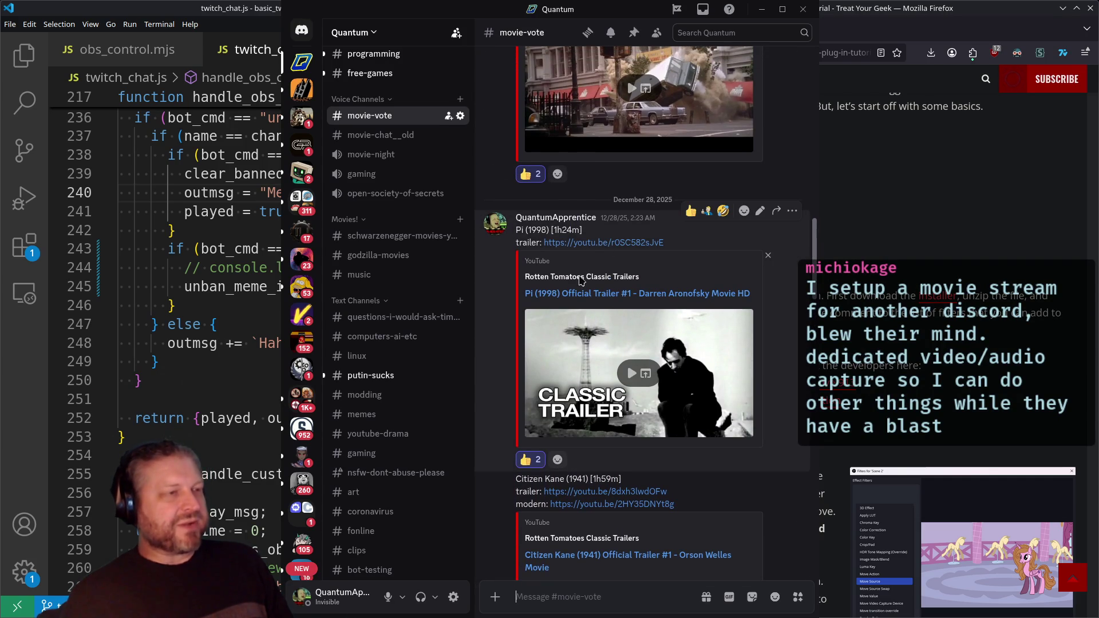
{"action": "scroll", "coordinate": [668, 387], "scroll_direction": "up", "scroll_amount": 3}
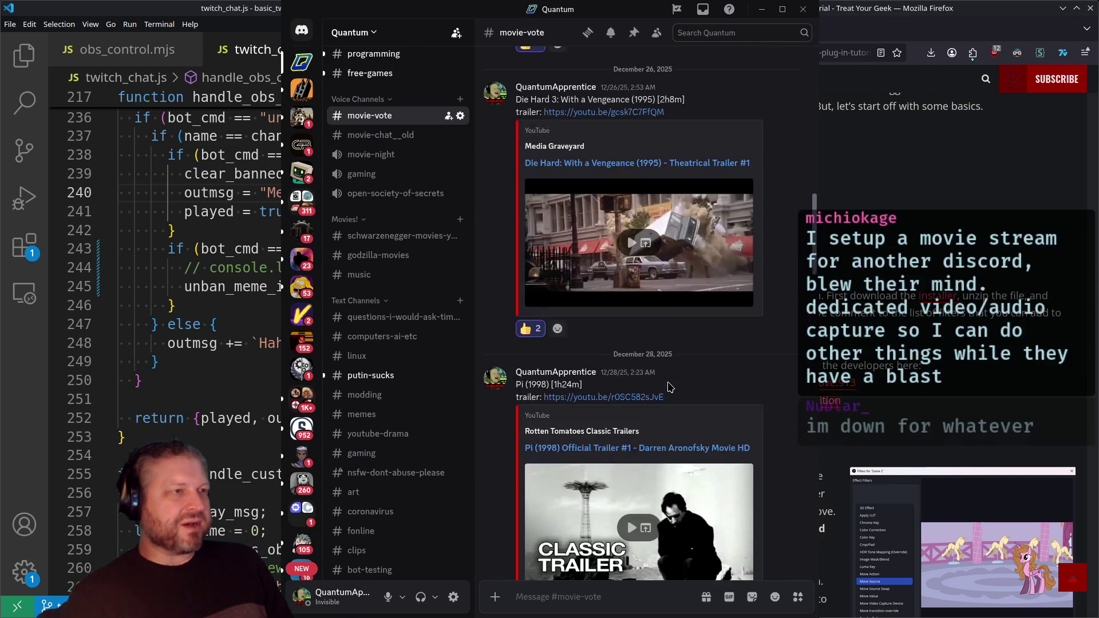
{"action": "scroll", "coordinate": [669, 387], "scroll_direction": "up", "scroll_amount": 1}
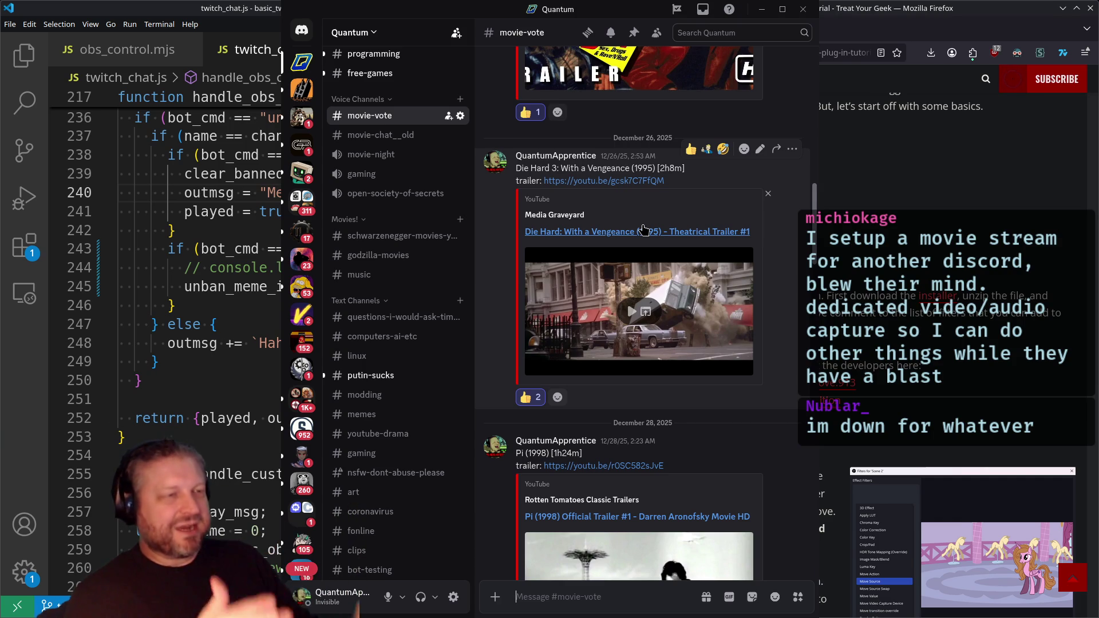
{"action": "scroll", "coordinate": [658, 246], "scroll_direction": "up", "scroll_amount": 3}
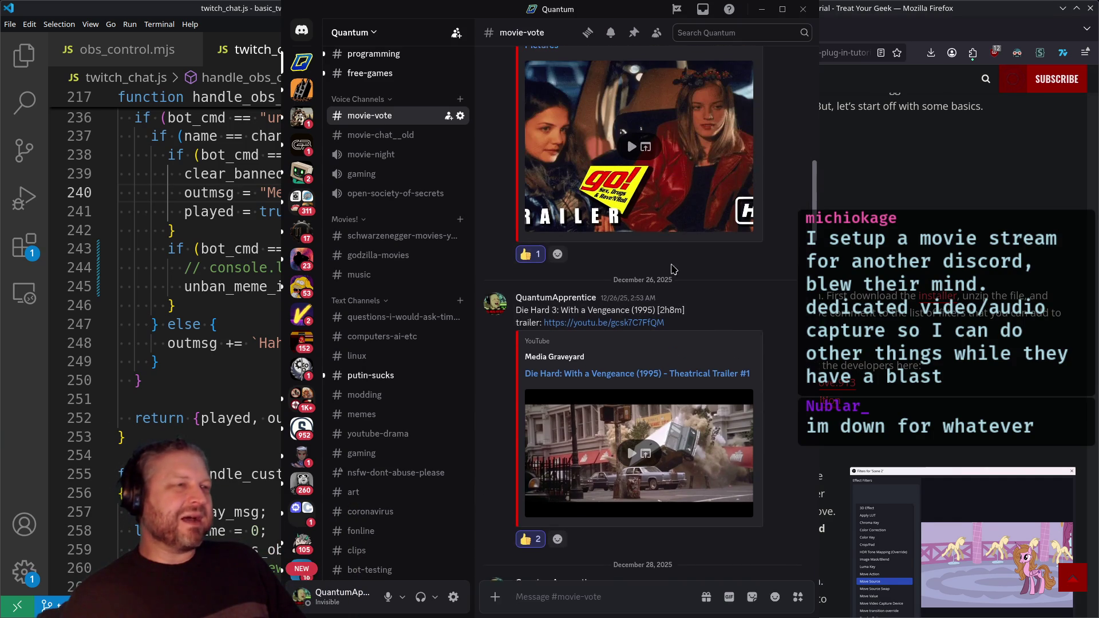
{"action": "scroll", "coordinate": [672, 262], "scroll_direction": "up", "scroll_amount": 1}
{"action": "scroll", "coordinate": [629, 255], "scroll_direction": "up", "scroll_amount": 2}
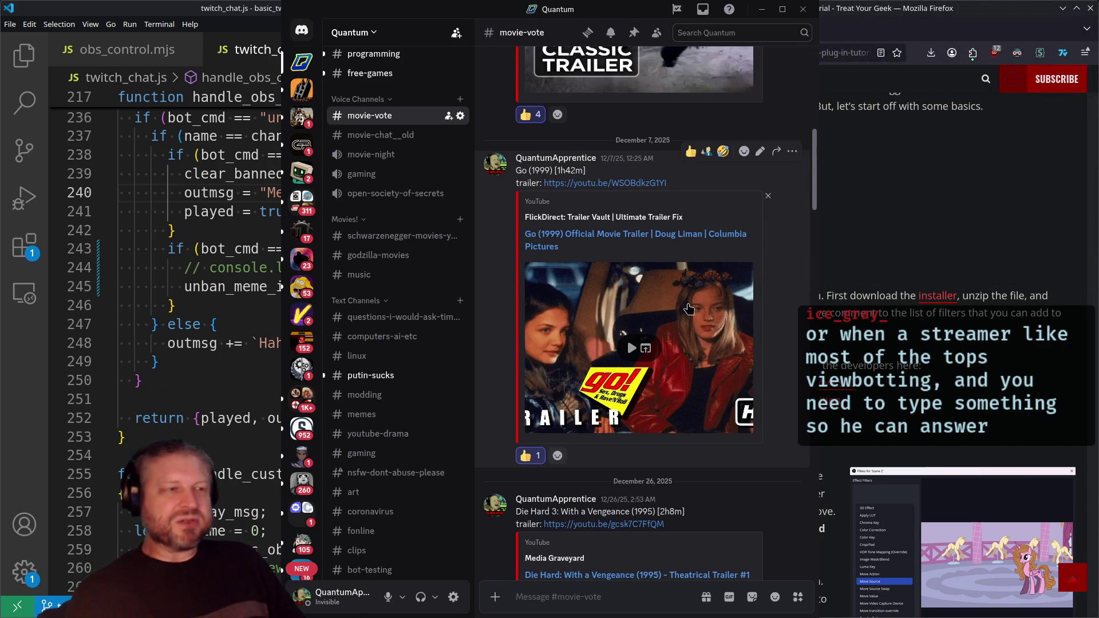
{"action": "scroll", "coordinate": [689, 309], "scroll_direction": "up", "scroll_amount": 5}
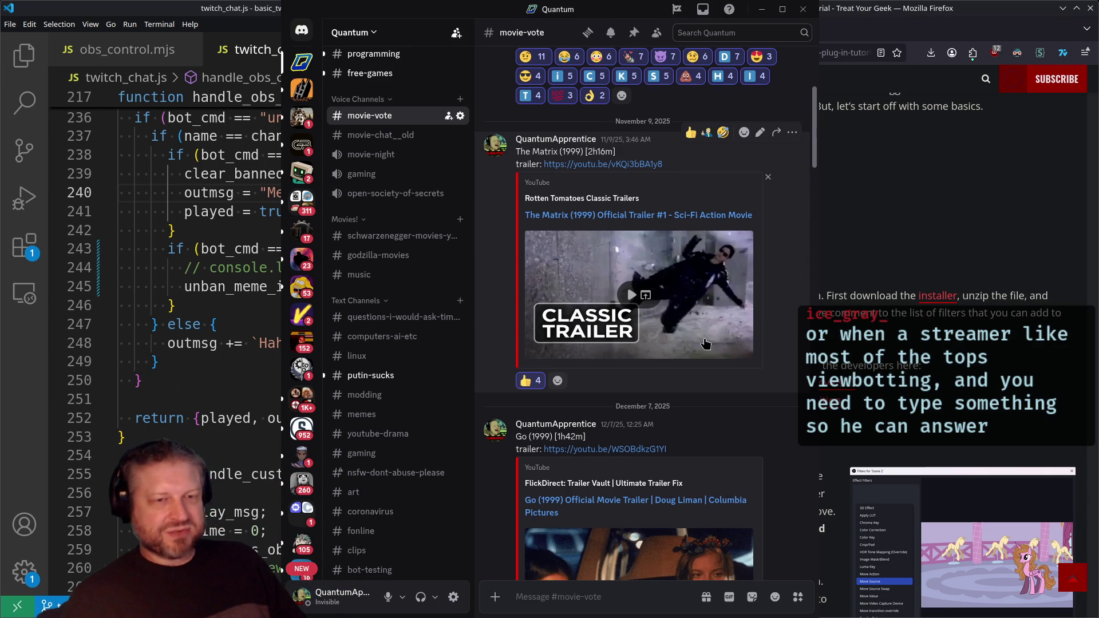
{"action": "scroll", "coordinate": [710, 346], "scroll_direction": "down", "scroll_amount": 10}
{"action": "scroll", "coordinate": [710, 347], "scroll_direction": "down", "scroll_amount": 10}
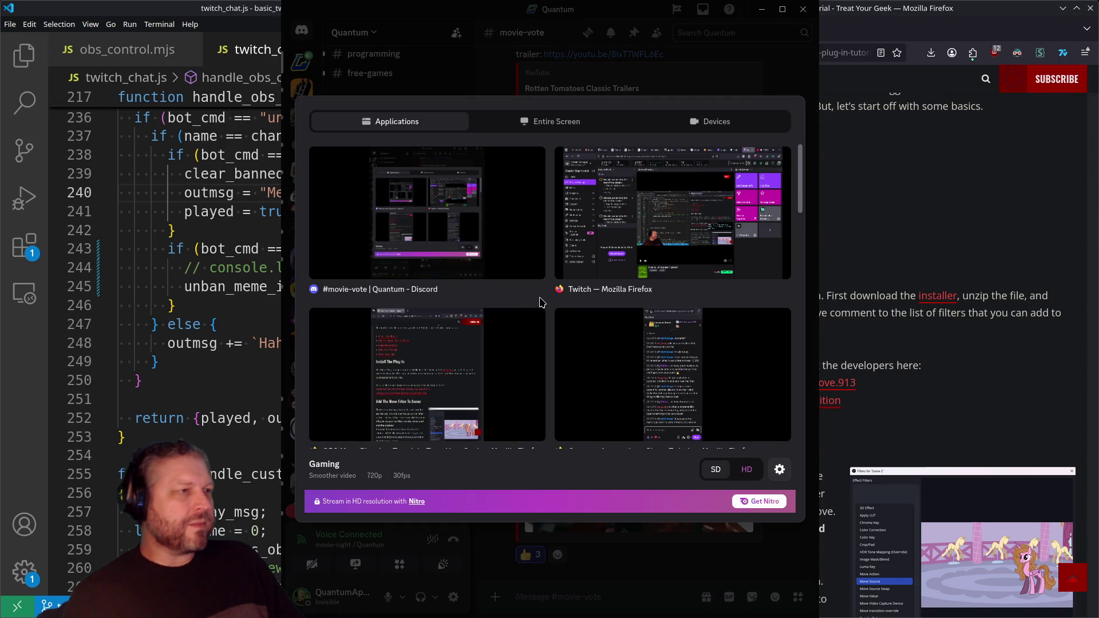
Go Live with Screen 1 from the Entire Screen tab, then leave the movie-night voice channel.
{"action": "left_click", "coordinate": [558, 122]}
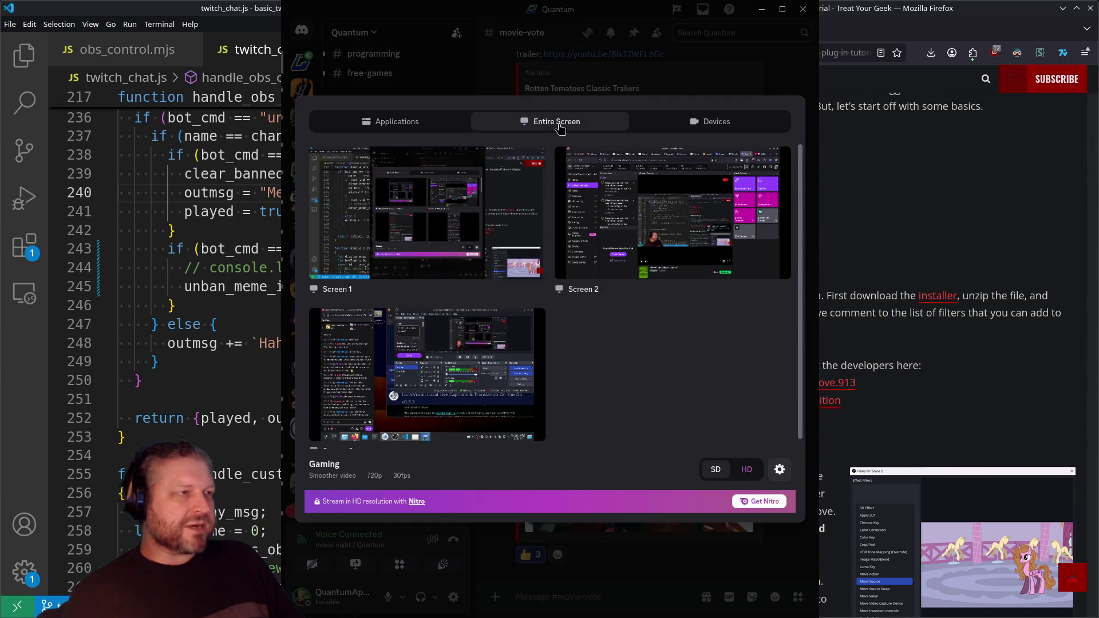
{"action": "left_click", "coordinate": [427, 213]}
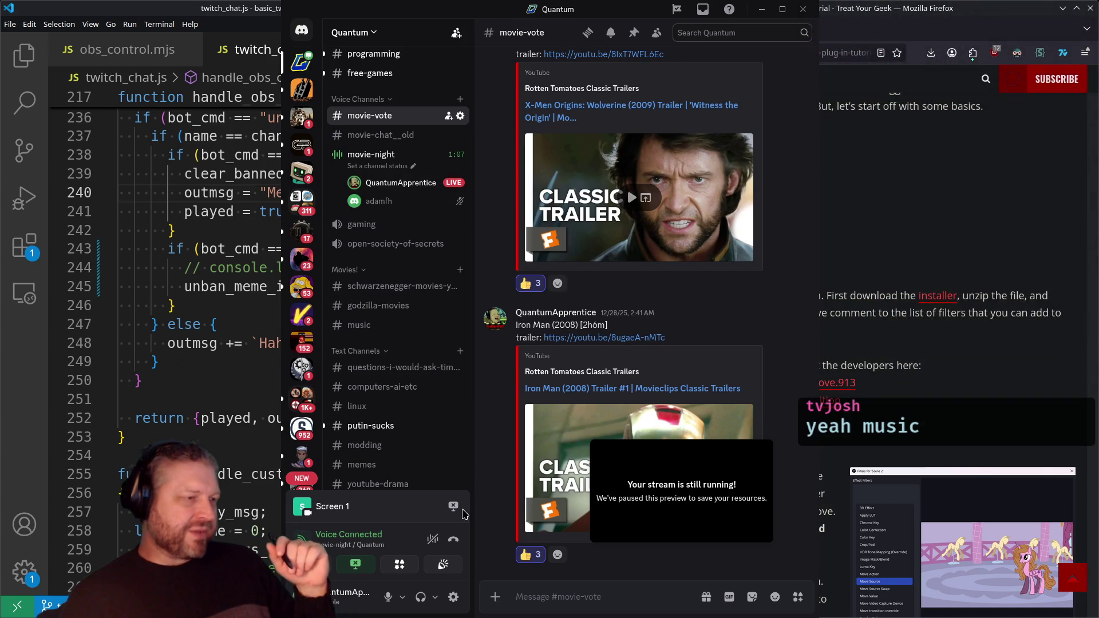
{"action": "left_click", "coordinate": [453, 541]}
Dismiss the call feedback prompt, minimize the FO2 folder window, and drag Discord down.
{"action": "left_click", "coordinate": [595, 318]}
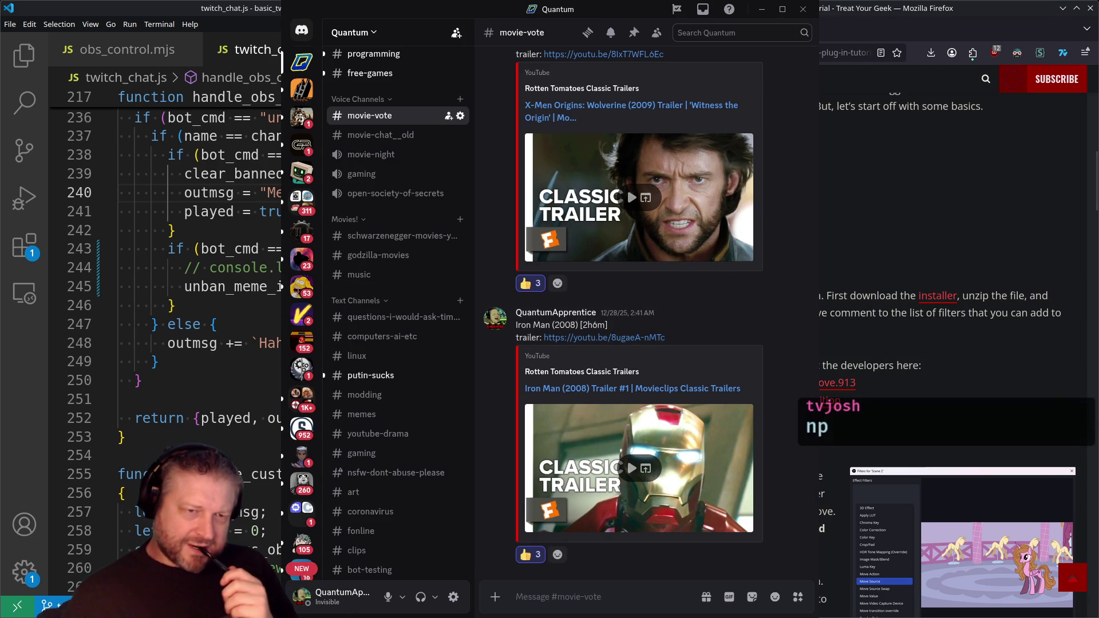
{"action": "key", "text": "alt+Tab"}
{"action": "key", "text": "super+Page_Down"}
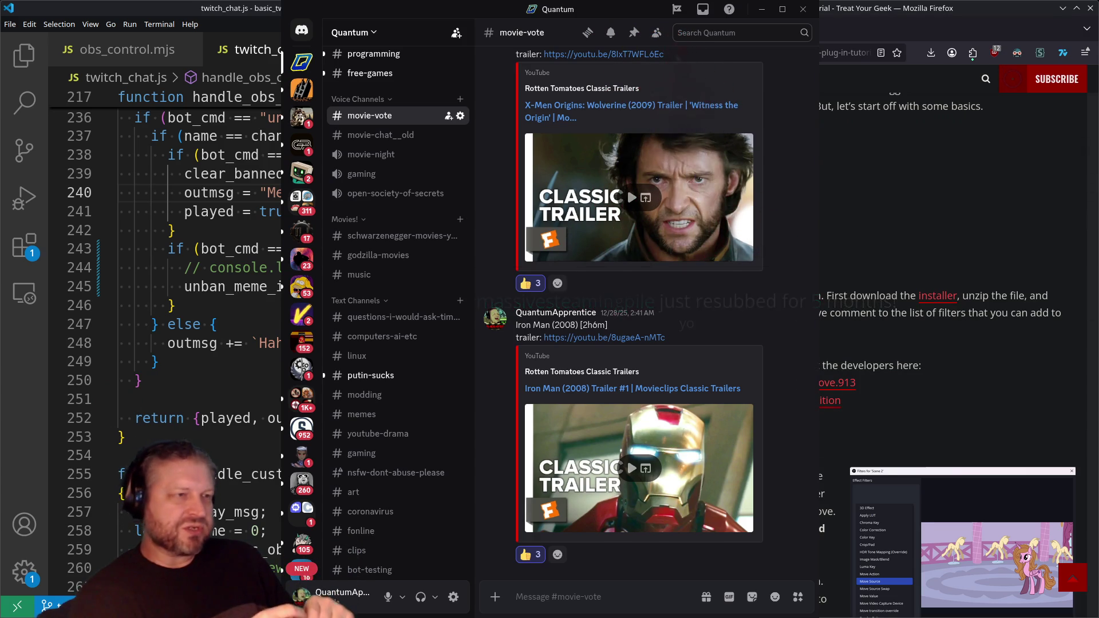
{"action": "mouse_move", "coordinate": [590, 1]}
{"action": "left_mouse_down"}
{"action": "mouse_move", "coordinate": [590, 350]}
{"action": "mouse_move", "coordinate": [590, 264]}
{"action": "left_mouse_up"}
Minimize the Discord window with Super+Down.
{"action": "key", "text": "super+Down"}
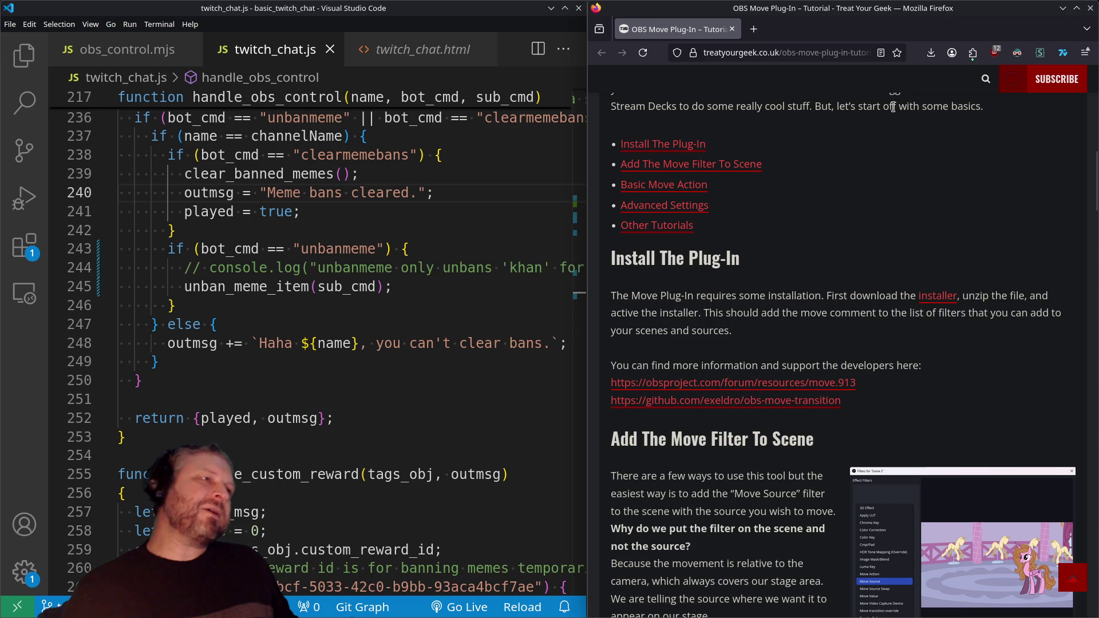
Open a new Firefox tab next to the OBS Move Plug-In tutorial.
{"action": "left_click", "coordinate": [753, 29]}
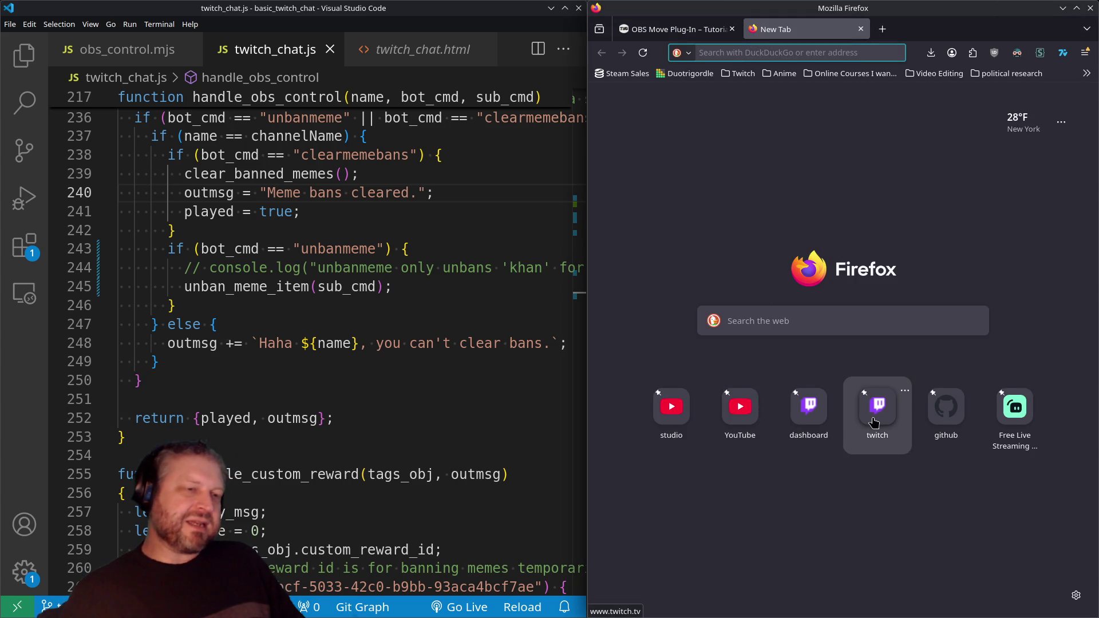
Open Twitch from the shortcuts in a maximized window and go to summit1g's channel.
{"action": "left_click", "coordinate": [878, 413]}
{"action": "key", "text": "super+Up"}
{"action": "left_click", "coordinate": [717, 50]}
{"action": "key", "text": "Escape"}
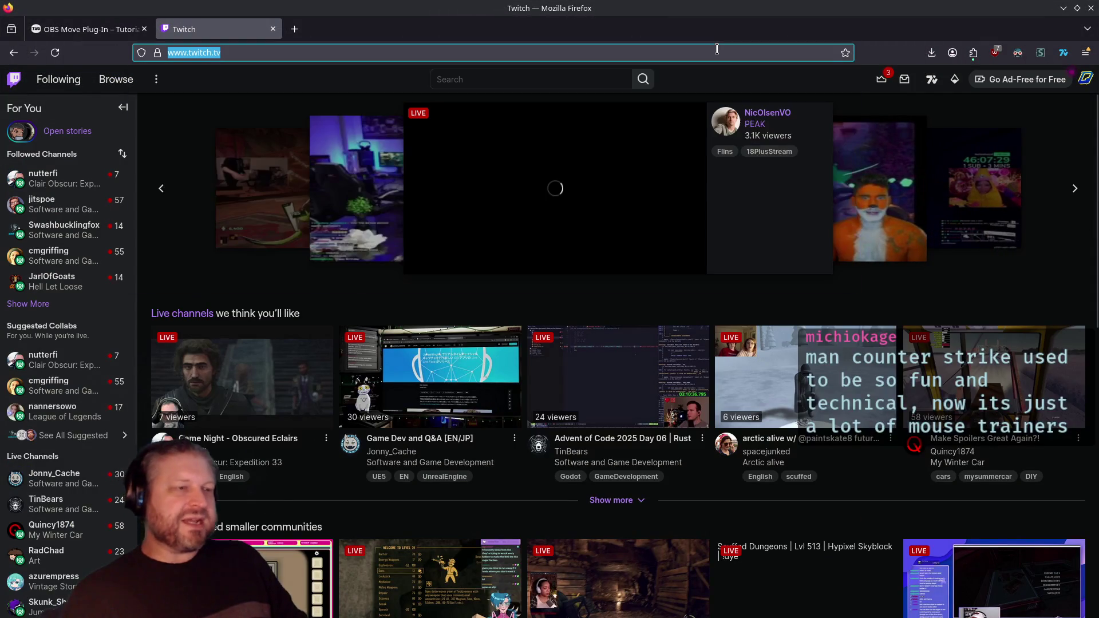
{"action": "left_click", "coordinate": [716, 51]}
{"action": "type", "text": "sum"}
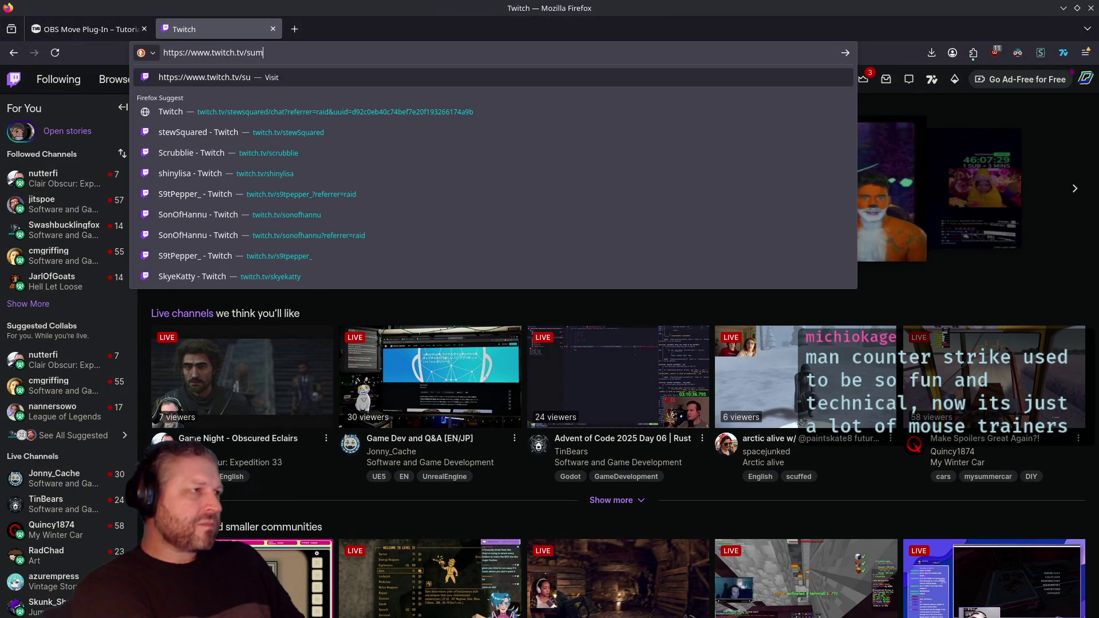
{"action": "type", "text": "mit1g"}
{"action": "key", "text": "Return"}
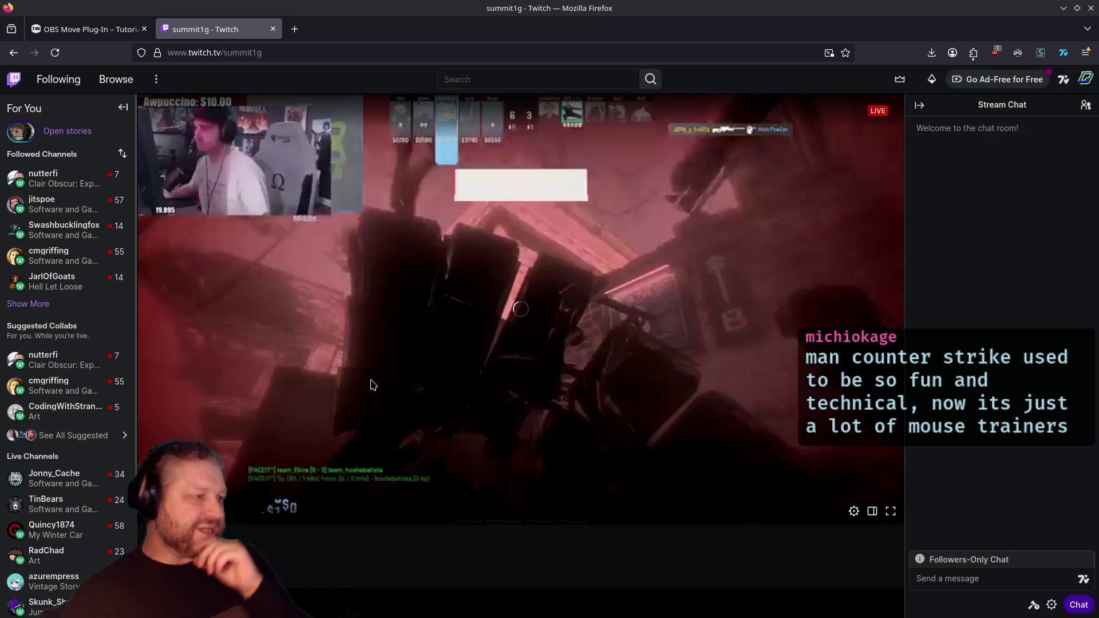
{"action": "scroll", "coordinate": [372, 386], "scroll_direction": "down", "scroll_amount": 3}
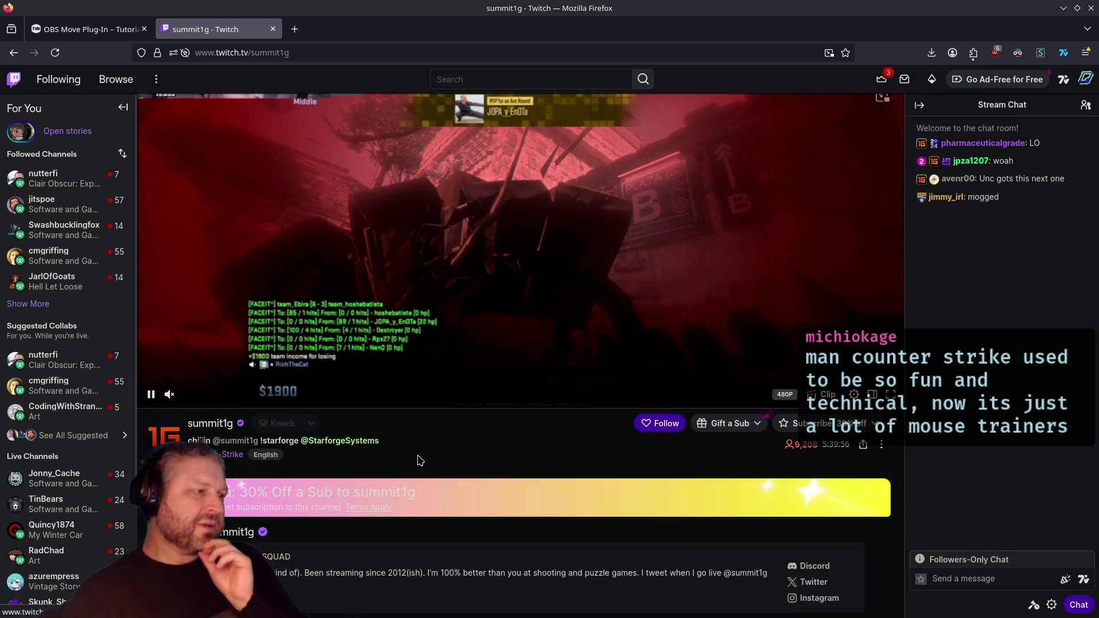
{"action": "scroll", "coordinate": [417, 460], "scroll_direction": "up", "scroll_amount": 3}
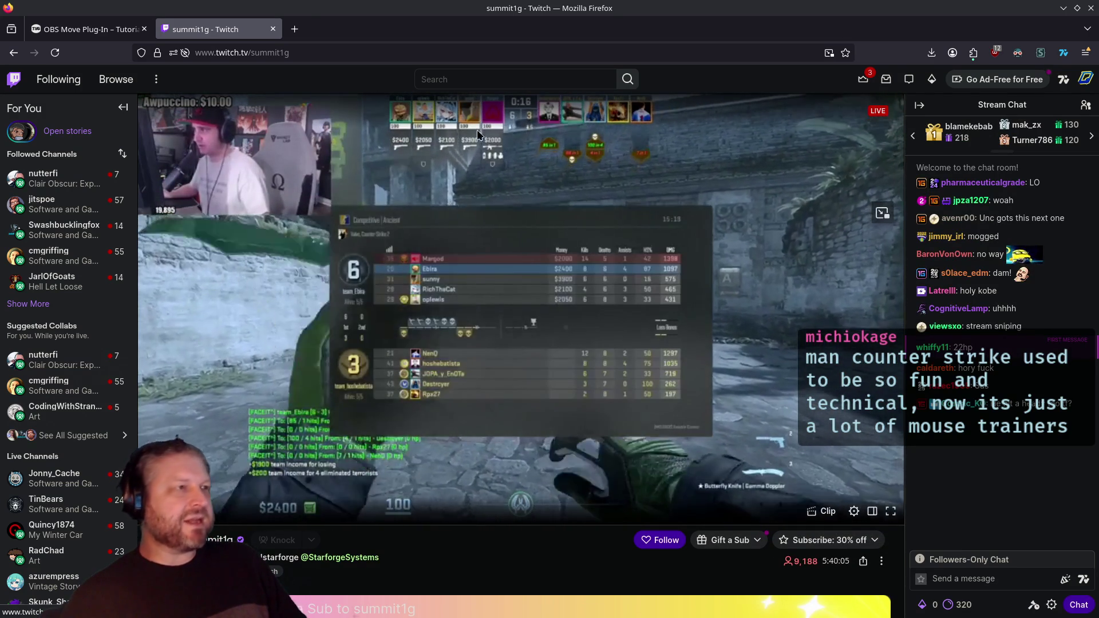
Change the address to joshog, browse his clips and categories, then open the suggested summit1g stream.
{"action": "left_click", "coordinate": [451, 50]}
{"action": "left_click", "coordinate": [452, 50]}
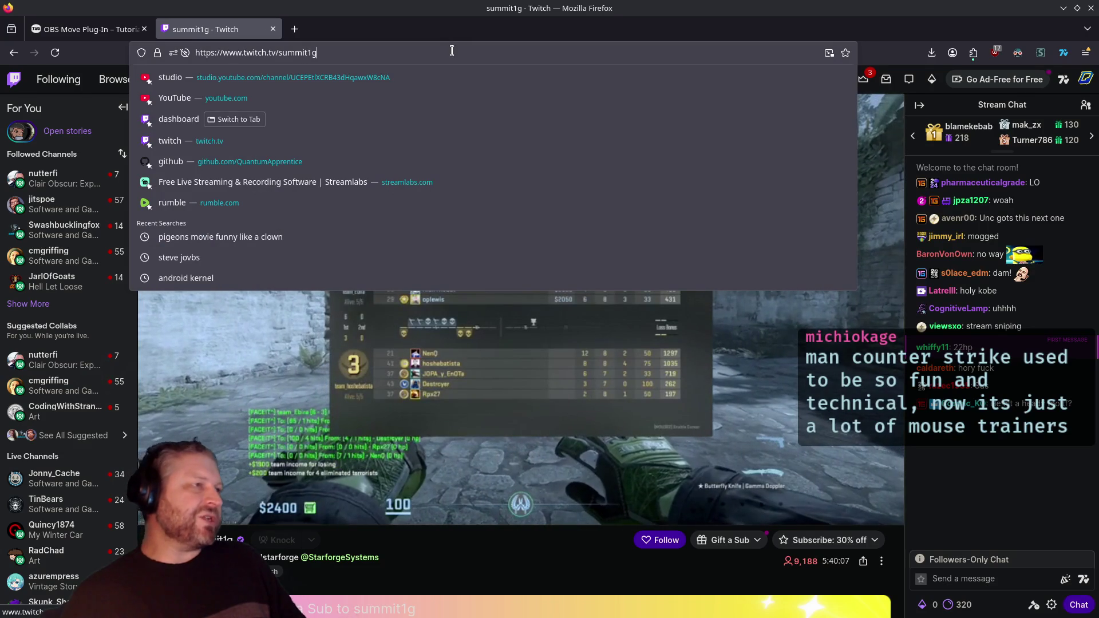
{"action": "double_click", "coordinate": [452, 51]}
{"action": "type", "text": "jo"}
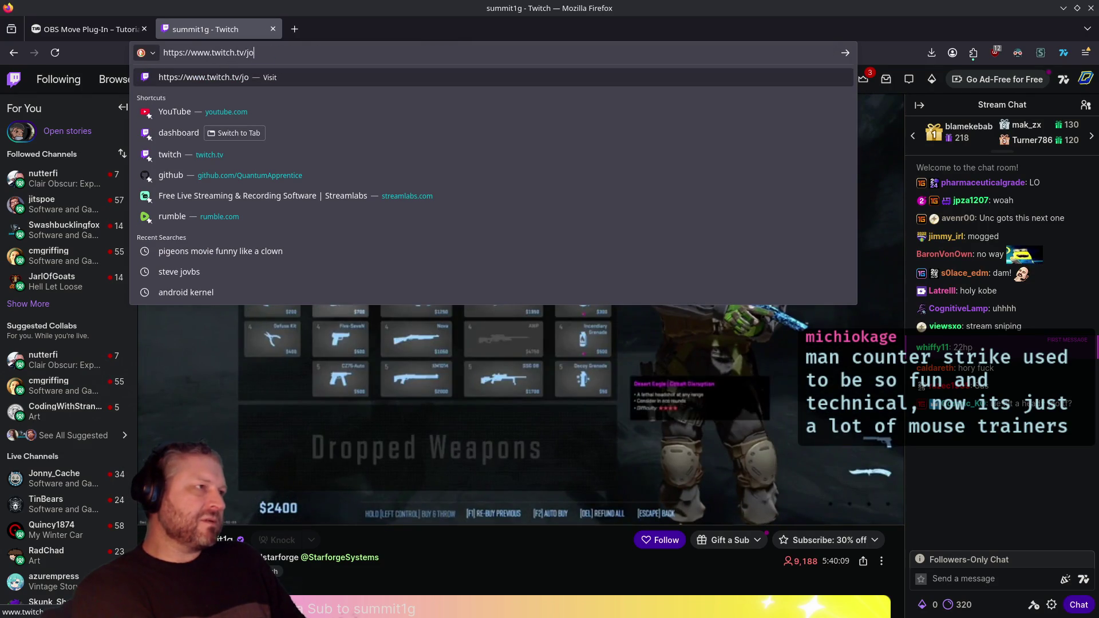
{"action": "type", "text": "shog"}
{"action": "key", "text": "Return"}
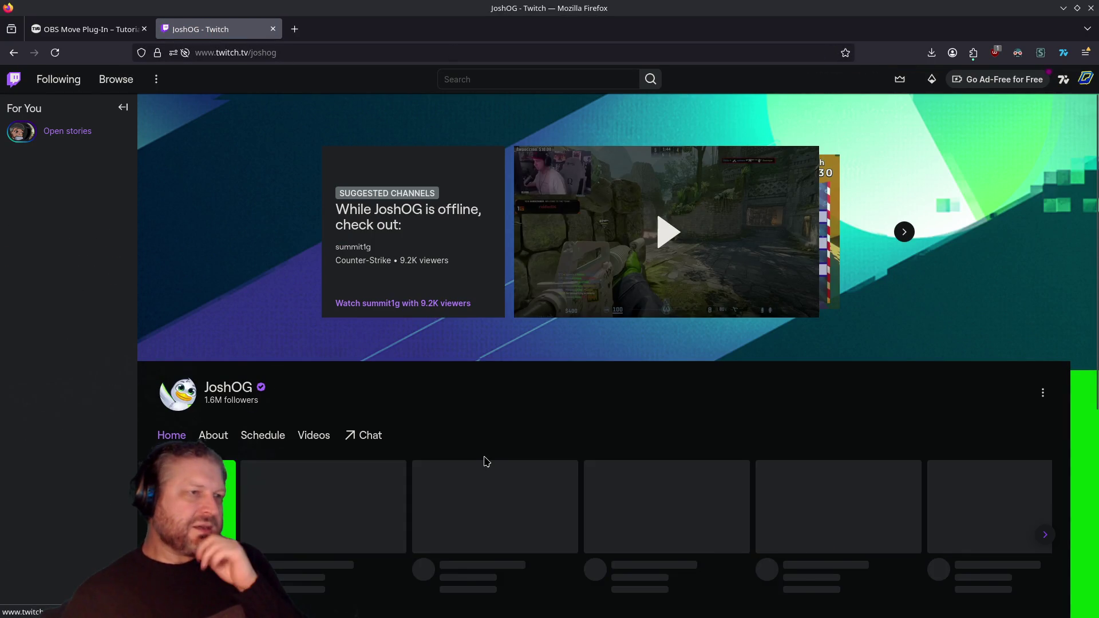
{"action": "scroll", "coordinate": [546, 424], "scroll_direction": "down", "scroll_amount": 1}
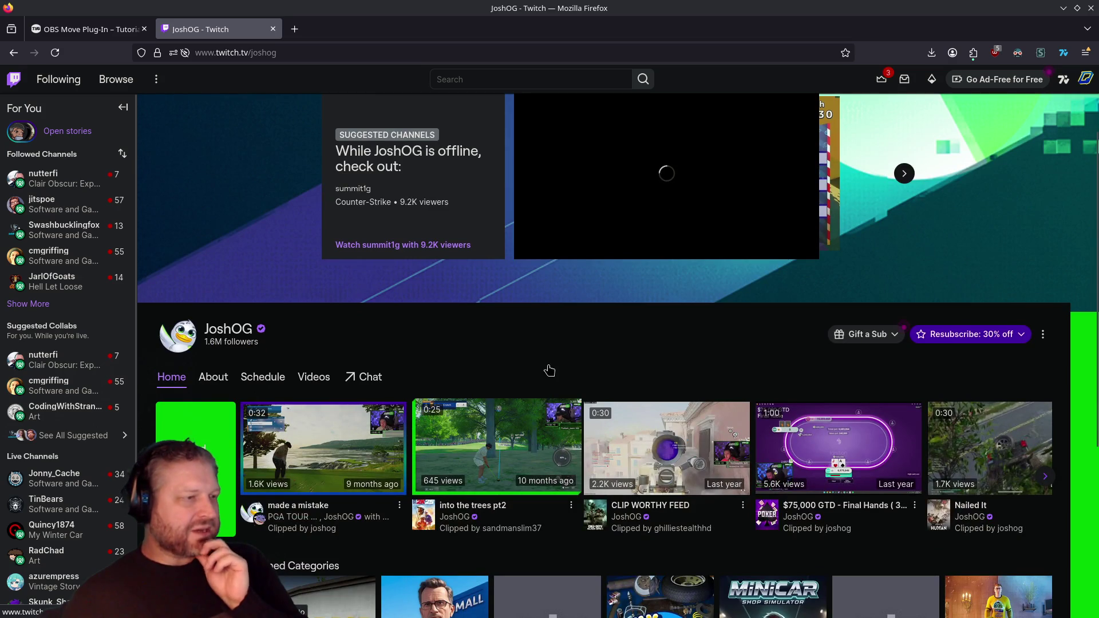
{"action": "scroll", "coordinate": [515, 378], "scroll_direction": "down", "scroll_amount": 1}
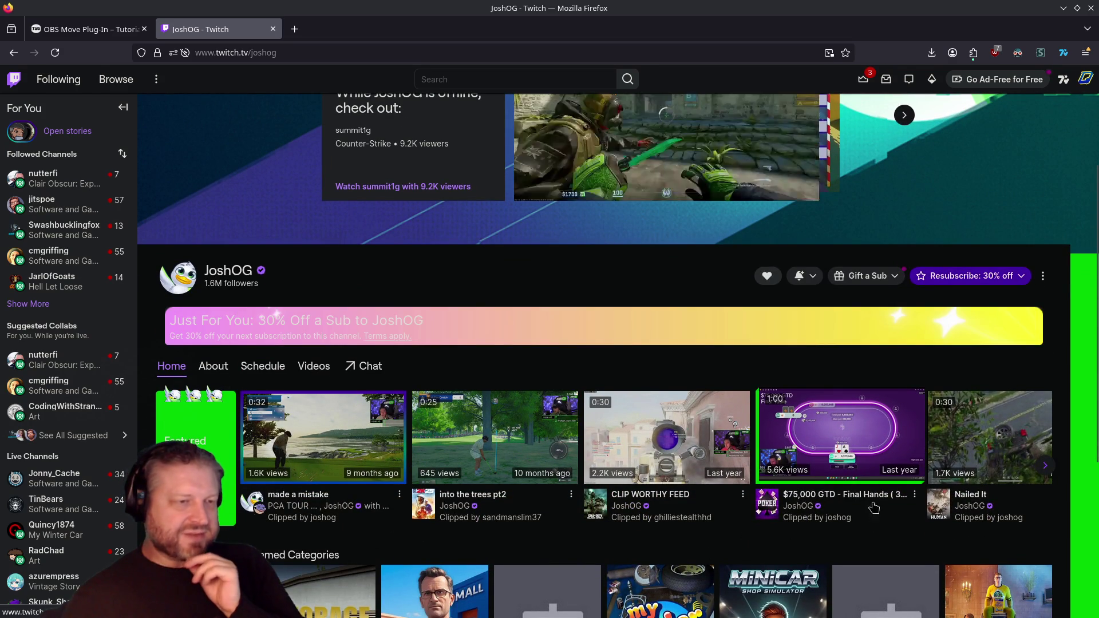
{"action": "scroll", "coordinate": [885, 528], "scroll_direction": "down", "scroll_amount": 2}
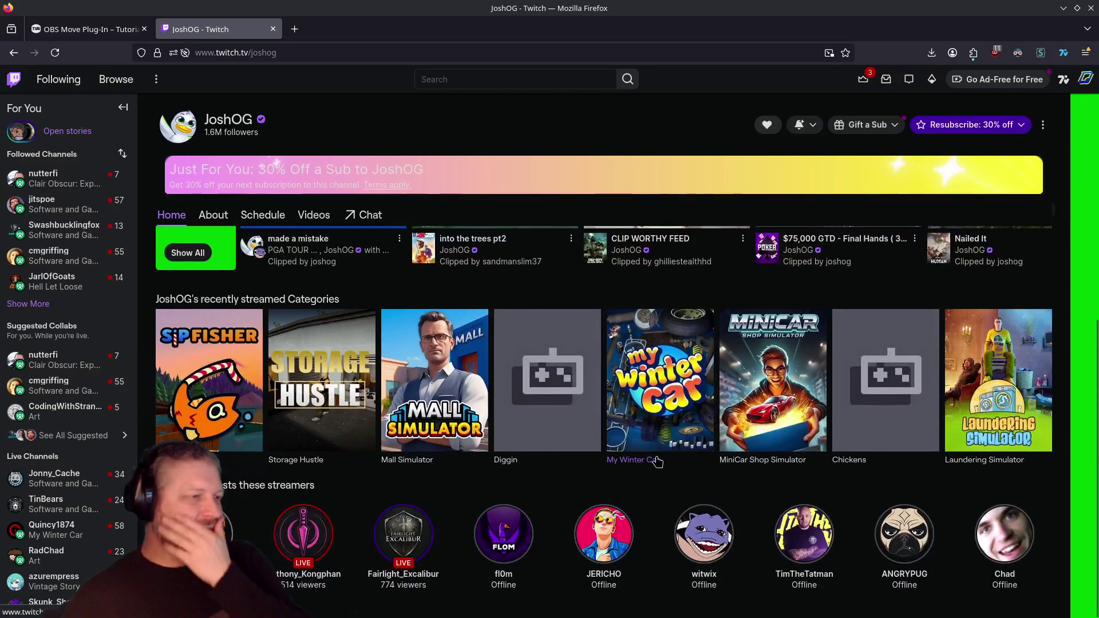
{"action": "scroll", "coordinate": [658, 461], "scroll_direction": "up", "scroll_amount": 1}
{"action": "scroll", "coordinate": [659, 462], "scroll_direction": "up", "scroll_amount": 3}
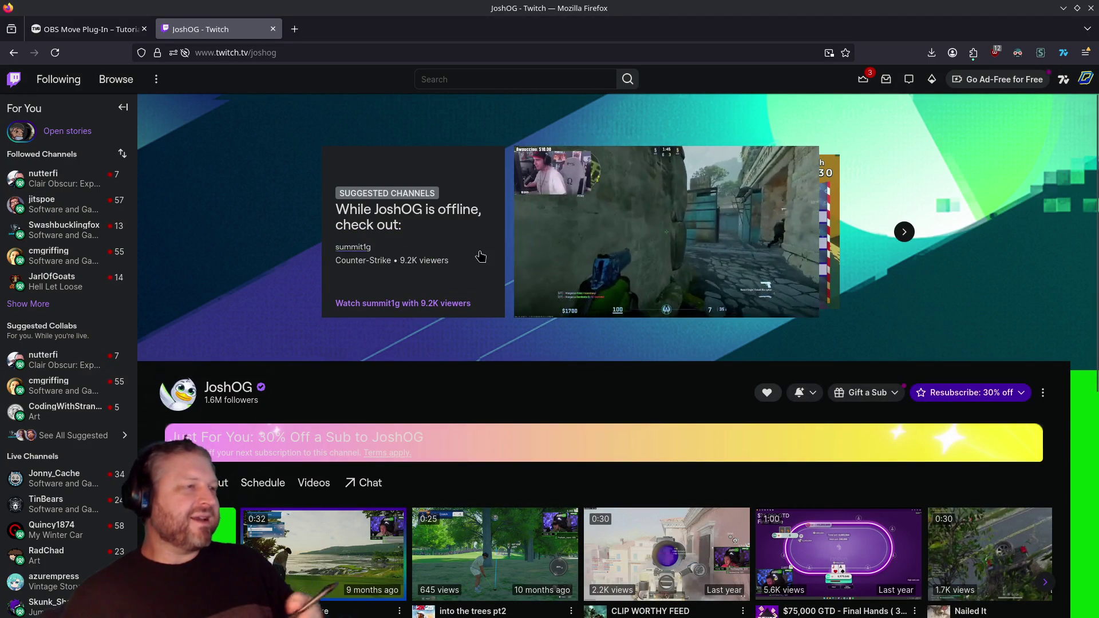
{"action": "left_click", "coordinate": [469, 419]}
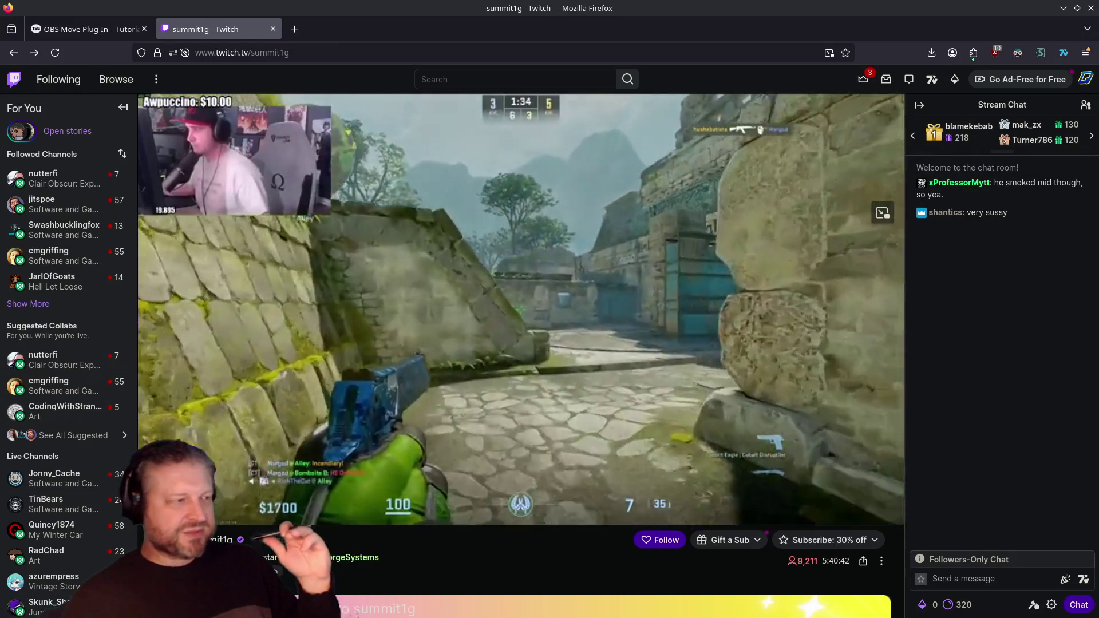
Scroll summit1g's stream page down to About and back, then open the All Categories directory.
{"action": "scroll", "coordinate": [521, 343], "scroll_direction": "down", "scroll_amount": 3}
{"action": "scroll", "coordinate": [473, 360], "scroll_direction": "down", "scroll_amount": 3}
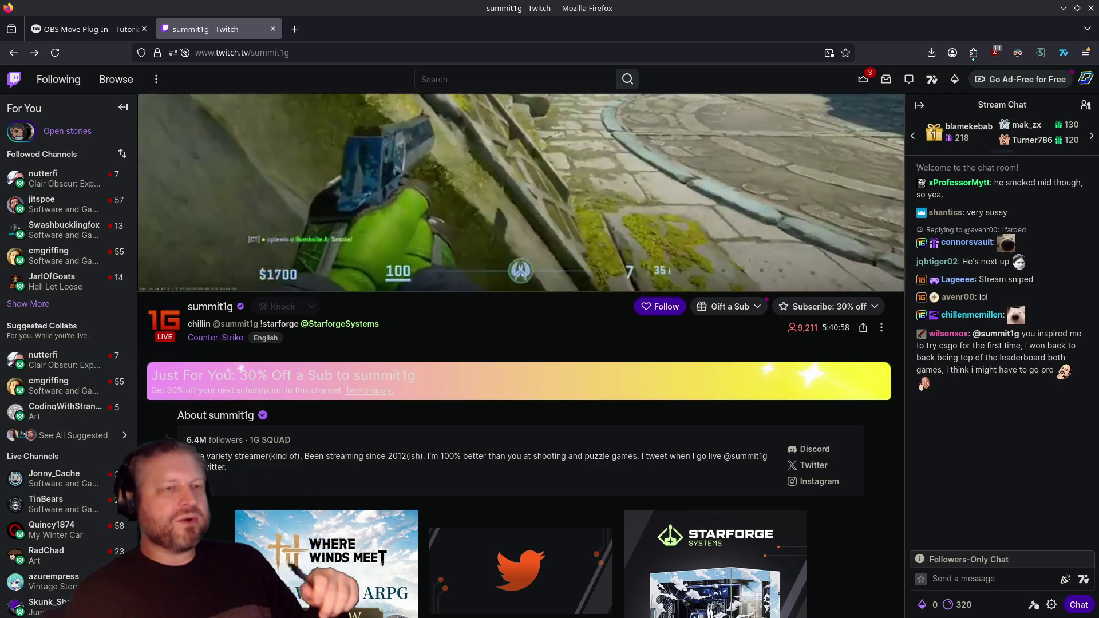
{"action": "scroll", "coordinate": [712, 326], "scroll_direction": "up", "scroll_amount": 4}
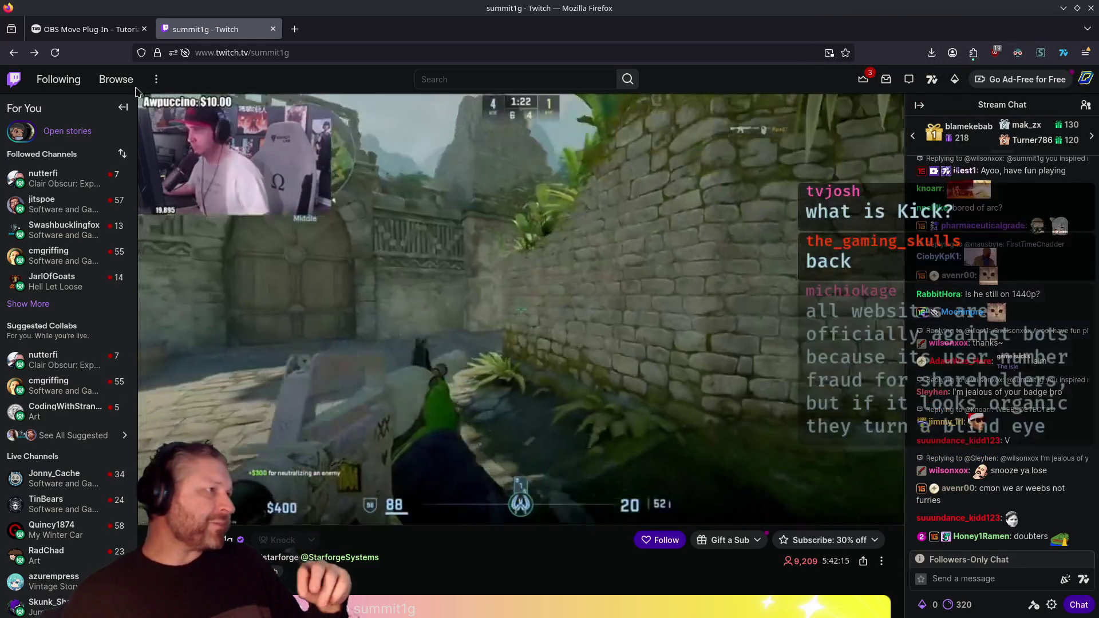
{"action": "left_click", "coordinate": [116, 79]}
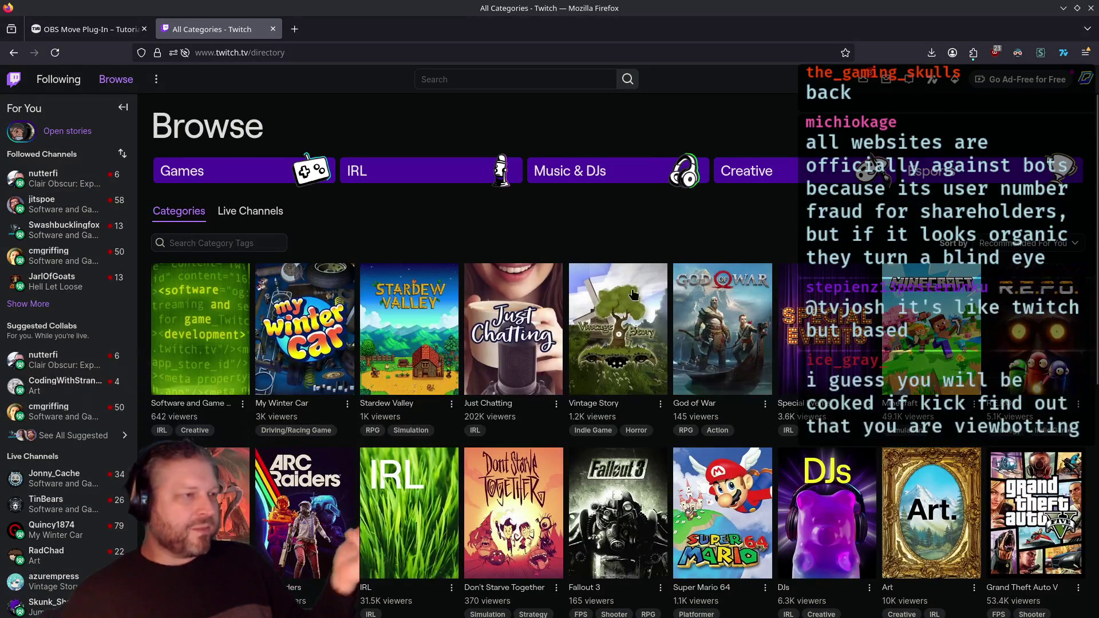
Open the My Winter Car category, browse its Live Channels grid, then close the Twitch tab.
{"action": "left_click", "coordinate": [305, 329]}
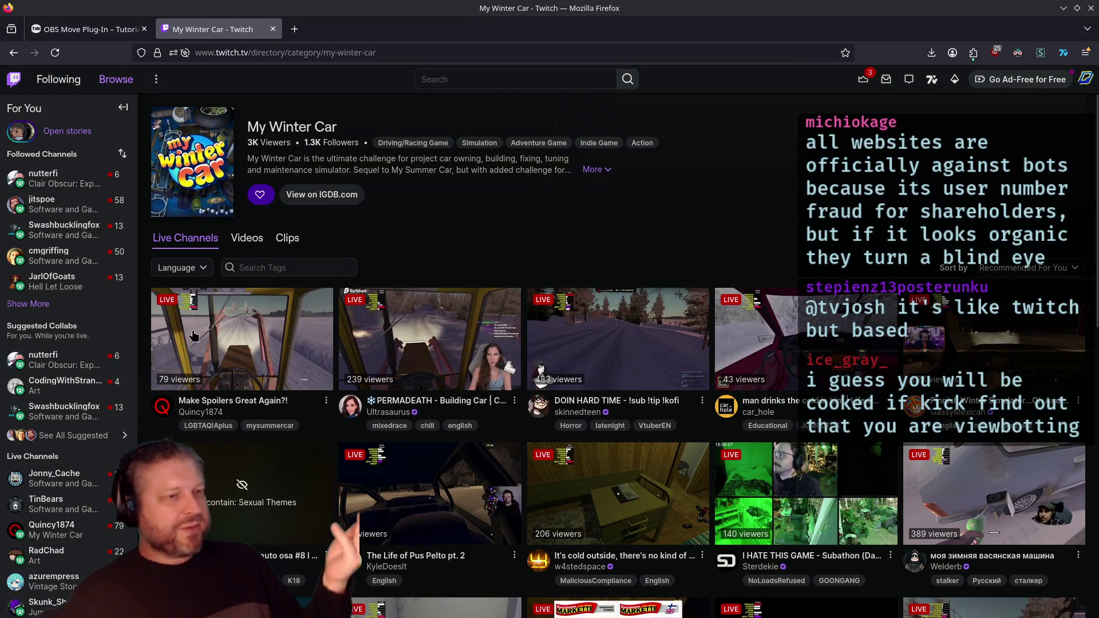
{"action": "scroll", "coordinate": [626, 412], "scroll_direction": "down", "scroll_amount": 7}
{"action": "scroll", "coordinate": [626, 412], "scroll_direction": "up", "scroll_amount": 7}
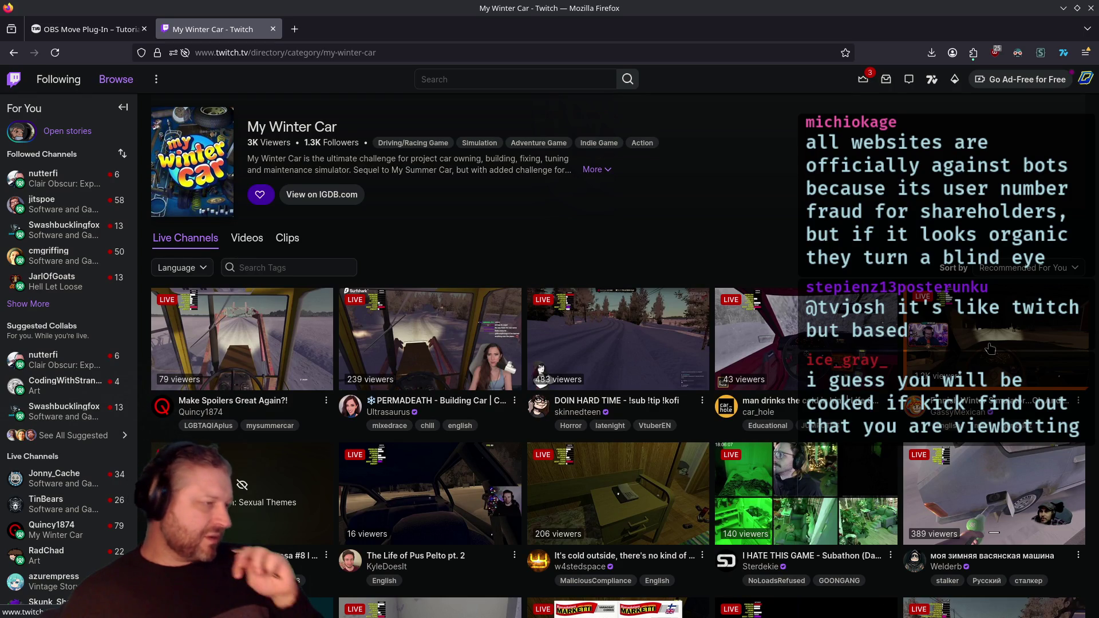
{"action": "scroll", "coordinate": [978, 357], "scroll_direction": "down", "scroll_amount": 4}
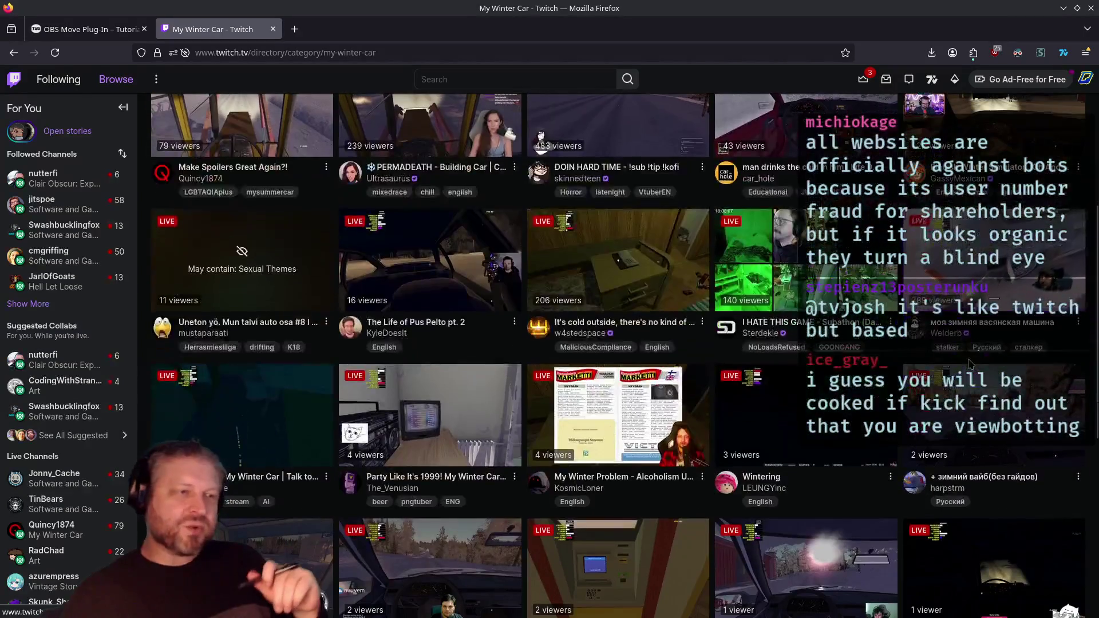
{"action": "scroll", "coordinate": [969, 364], "scroll_direction": "down", "scroll_amount": 5}
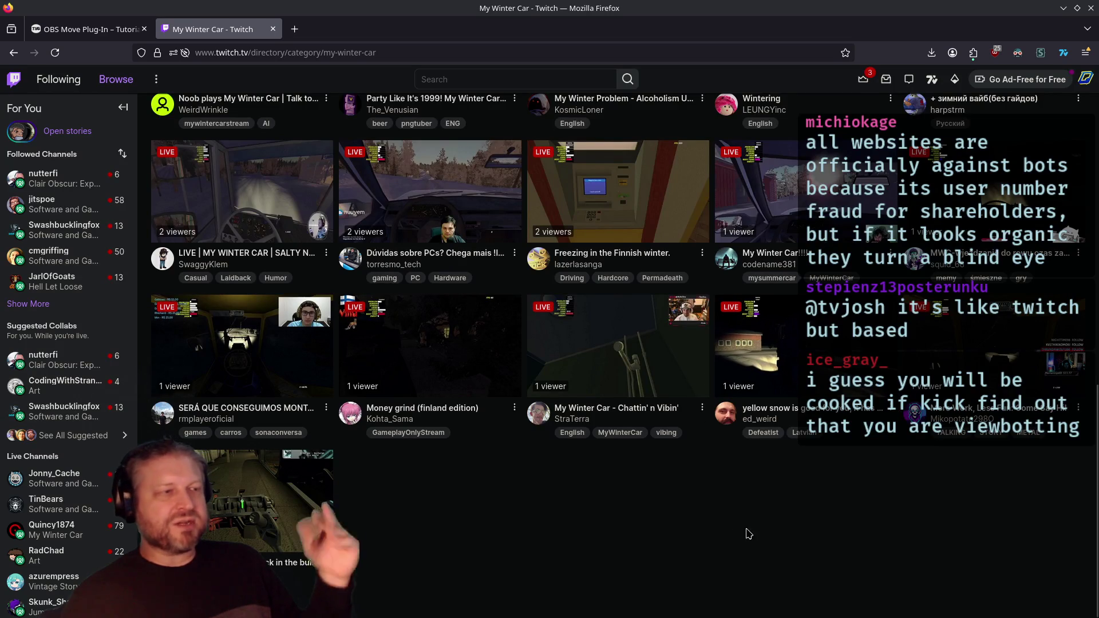
{"action": "scroll", "coordinate": [749, 534], "scroll_direction": "up", "scroll_amount": 3}
{"action": "scroll", "coordinate": [578, 503], "scroll_direction": "up", "scroll_amount": 4}
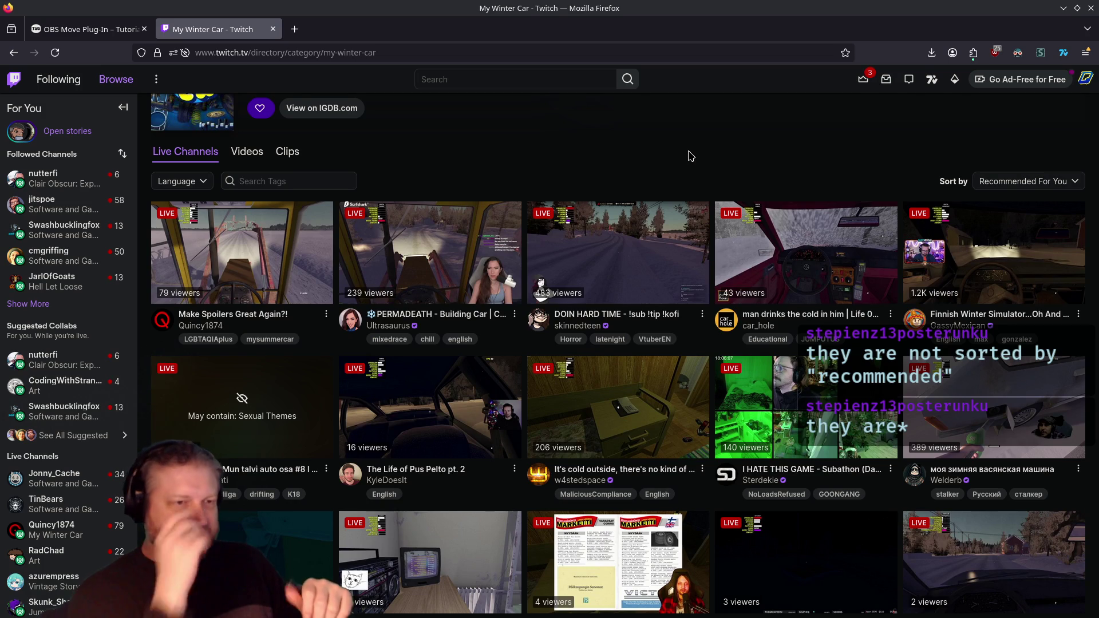
{"action": "scroll", "coordinate": [647, 250], "scroll_direction": "up", "scroll_amount": 3}
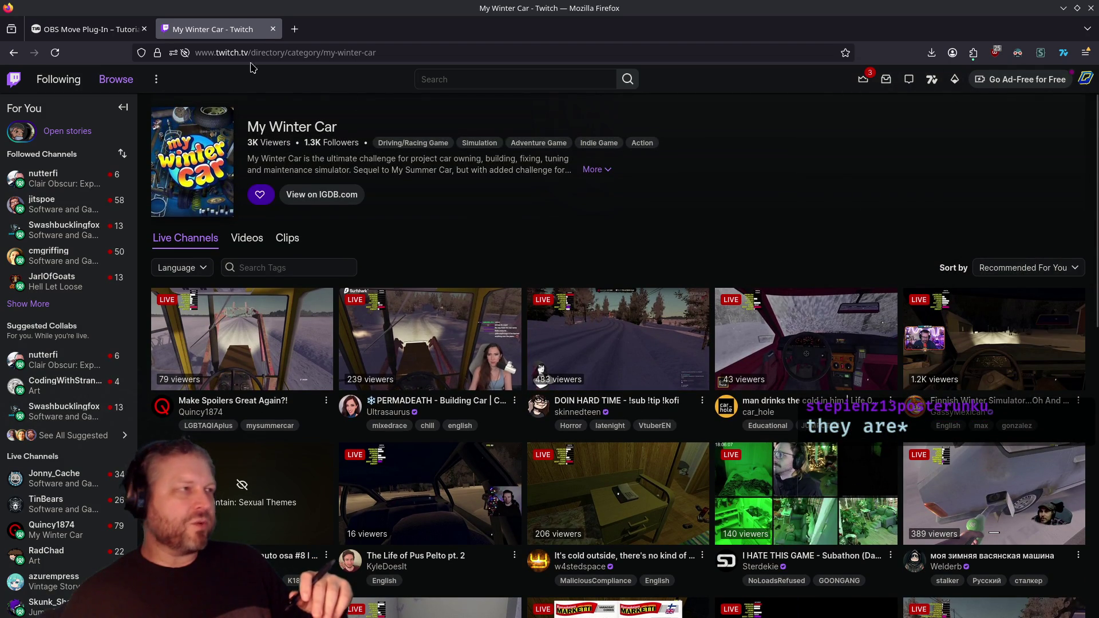
{"action": "left_click", "coordinate": [273, 30]}
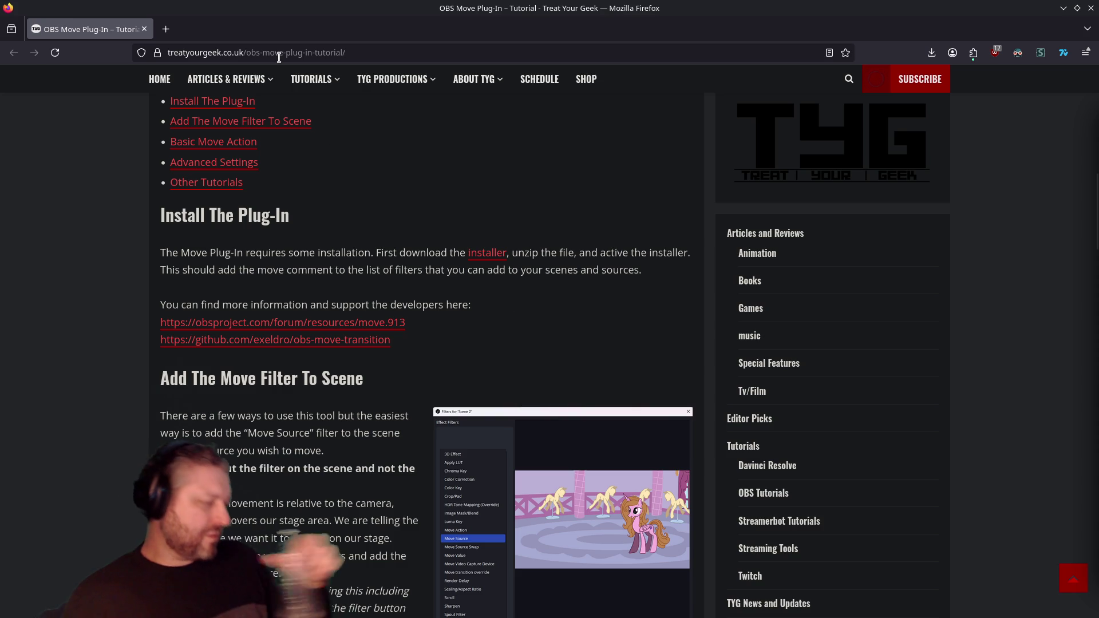
Bring up the My Winter Car category page and check the Language filter without applying it.
{"action": "mouse_move", "coordinate": [315, 79]}
{"action": "left_click", "coordinate": [343, 196]}
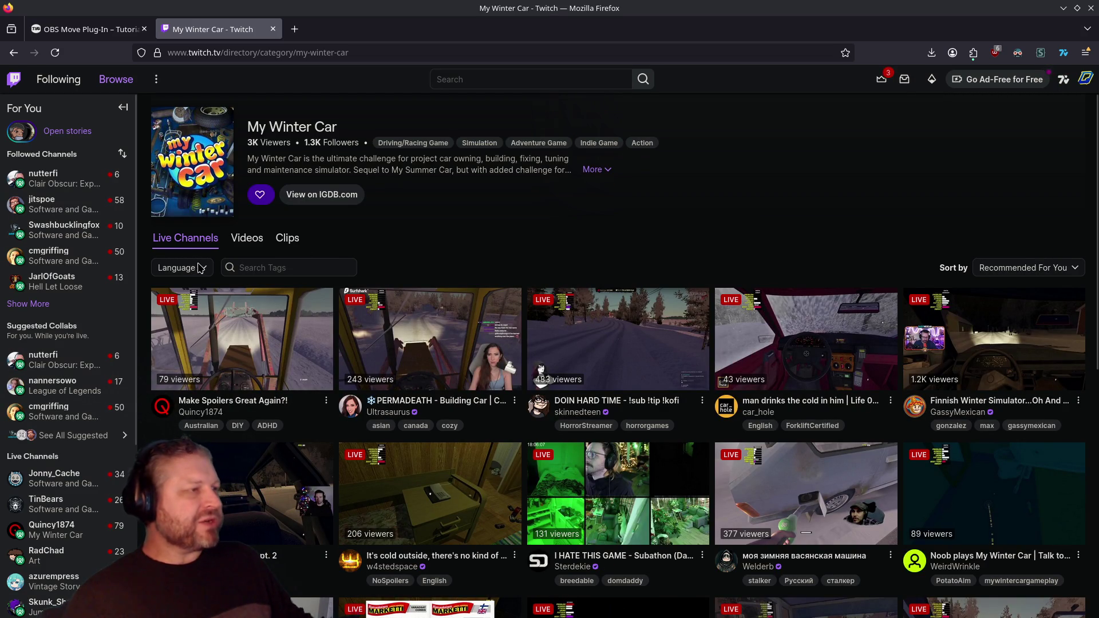
{"action": "left_click", "coordinate": [200, 268]}
{"action": "left_click", "coordinate": [200, 268]}
{"action": "left_click", "coordinate": [199, 268]}
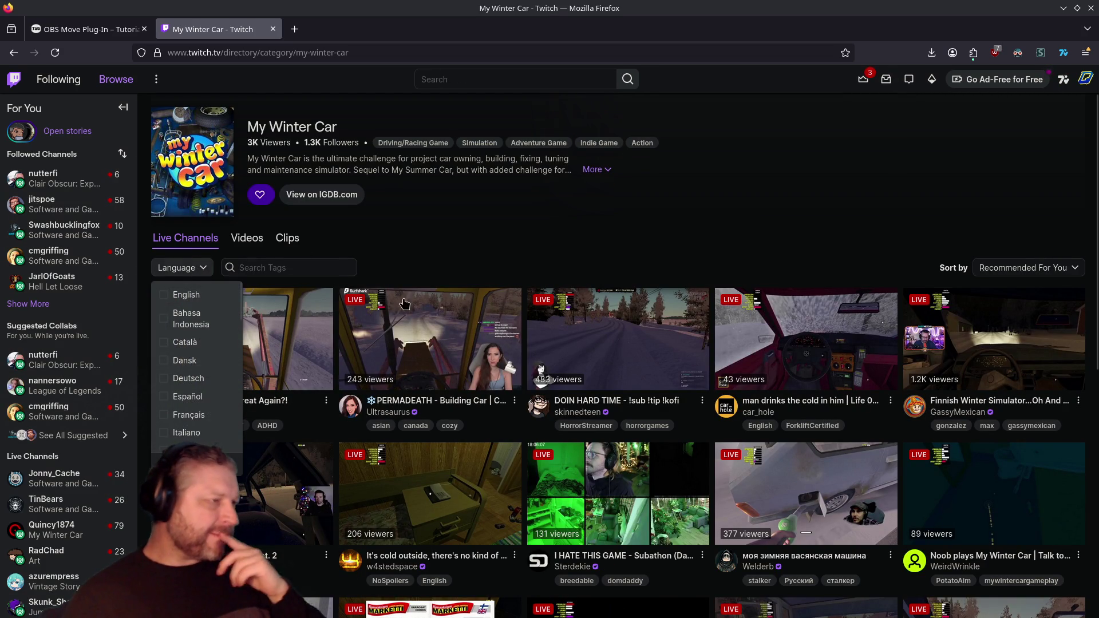
{"action": "key", "text": "Escape"}
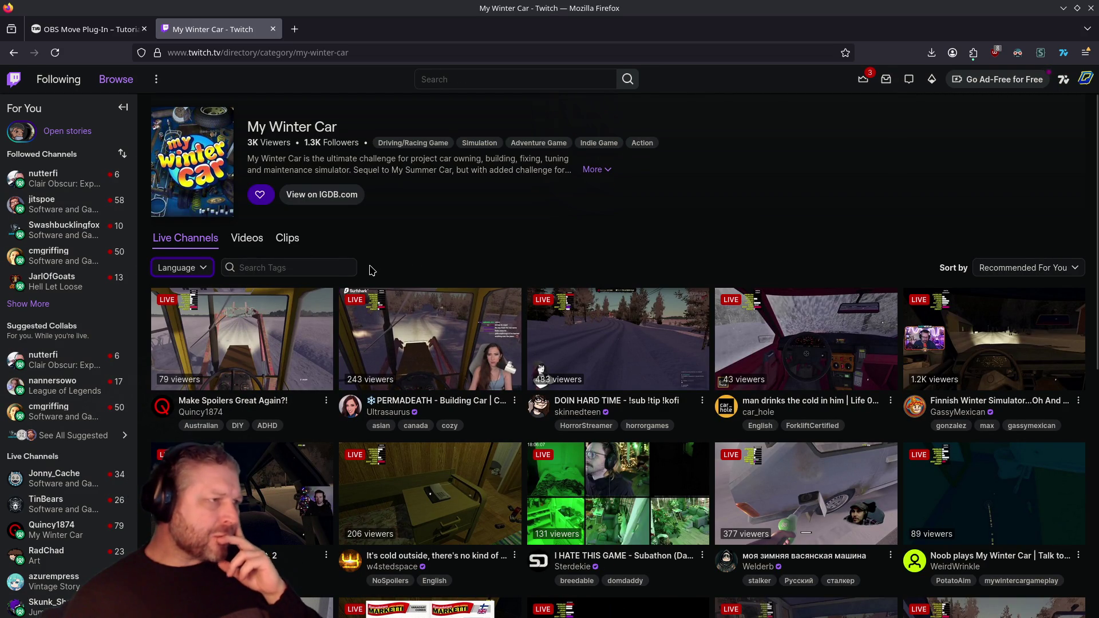
Sort the live channels by Viewers (High to Low), then back to Recommended For You.
{"action": "left_click", "coordinate": [985, 268]}
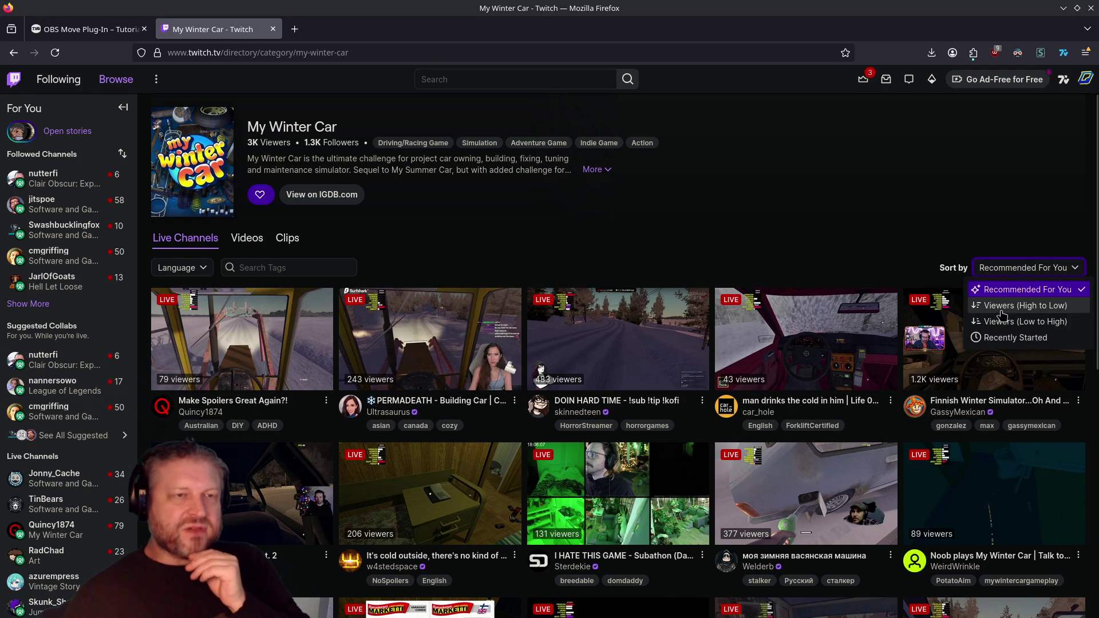
{"action": "left_click", "coordinate": [1002, 306]}
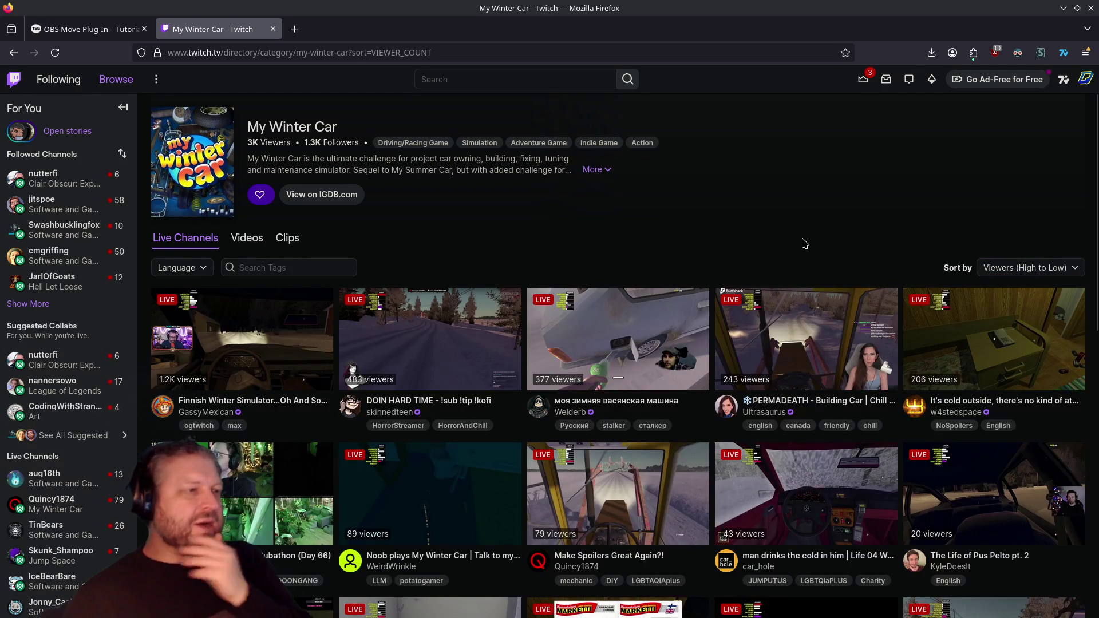
{"action": "left_click", "coordinate": [993, 269]}
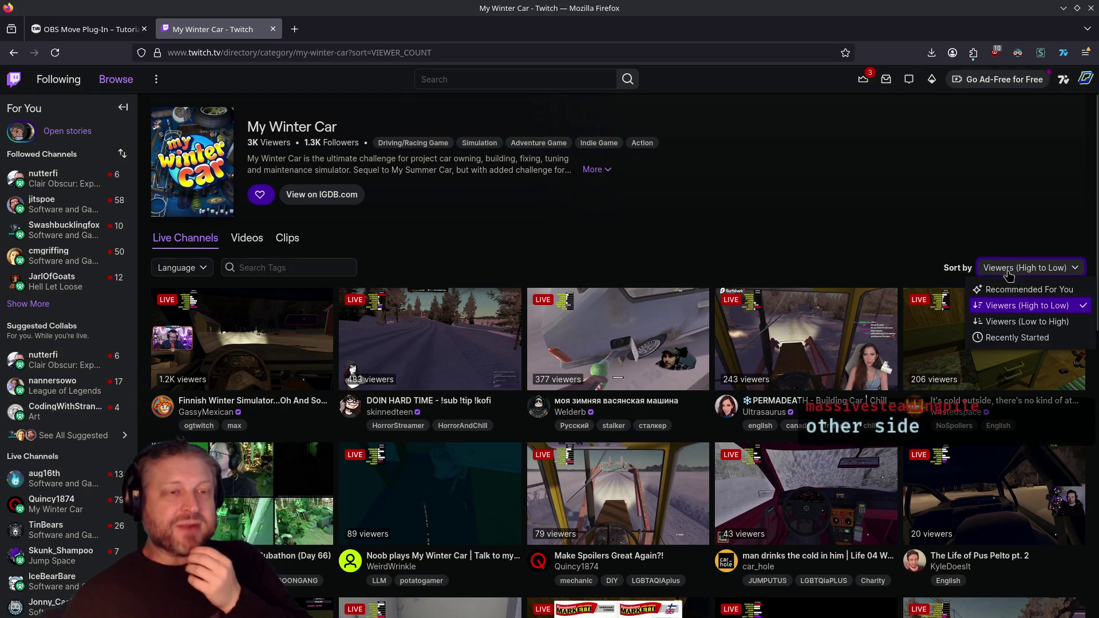
{"action": "left_click", "coordinate": [1003, 290]}
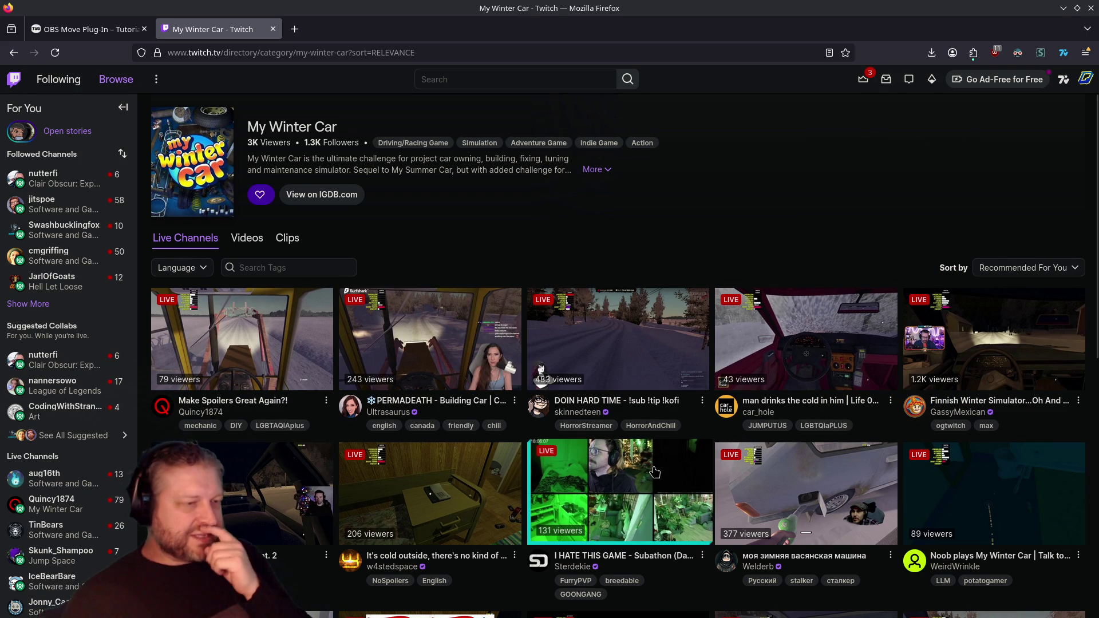
Glance at the Sterdekie stream, return to the My Winter Car channels, then close the Twitch tab.
{"action": "left_click", "coordinate": [610, 485]}
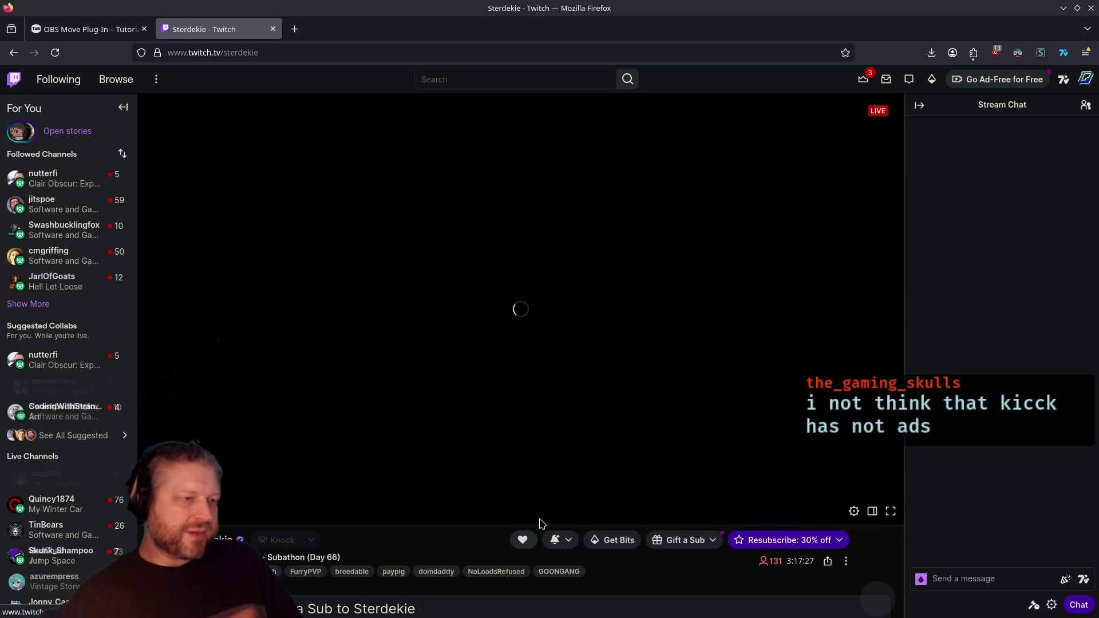
{"action": "key", "text": "alt+Left"}
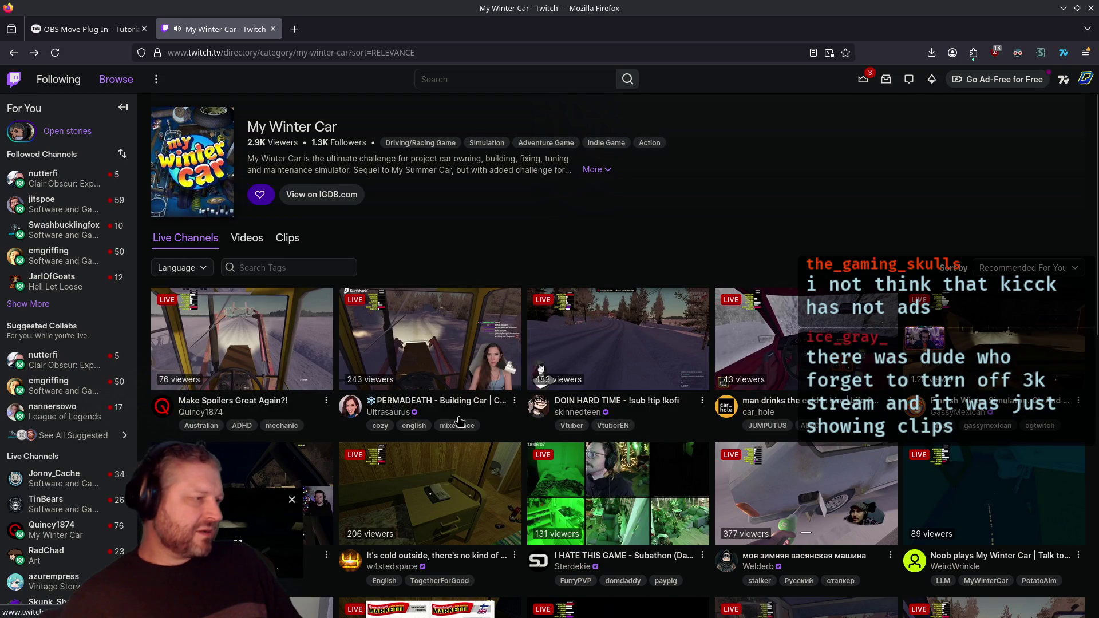
{"action": "scroll", "coordinate": [411, 388], "scroll_direction": "down", "scroll_amount": 2}
{"action": "scroll", "coordinate": [495, 397], "scroll_direction": "down", "scroll_amount": 1}
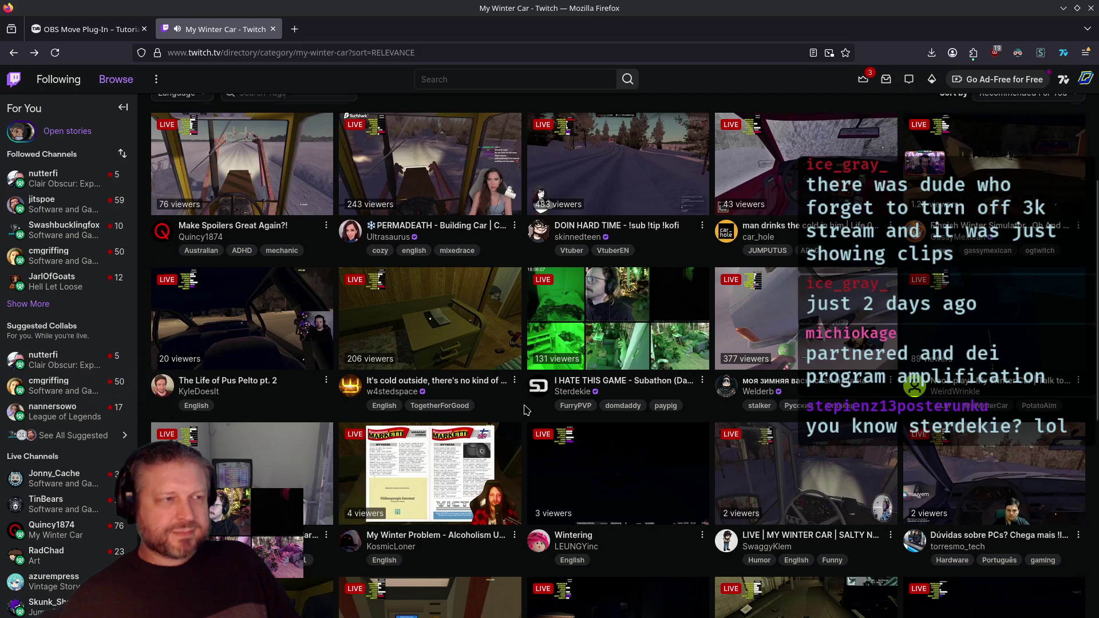
{"action": "scroll", "coordinate": [526, 409], "scroll_direction": "up", "scroll_amount": 3}
{"action": "left_click", "coordinate": [273, 29]}
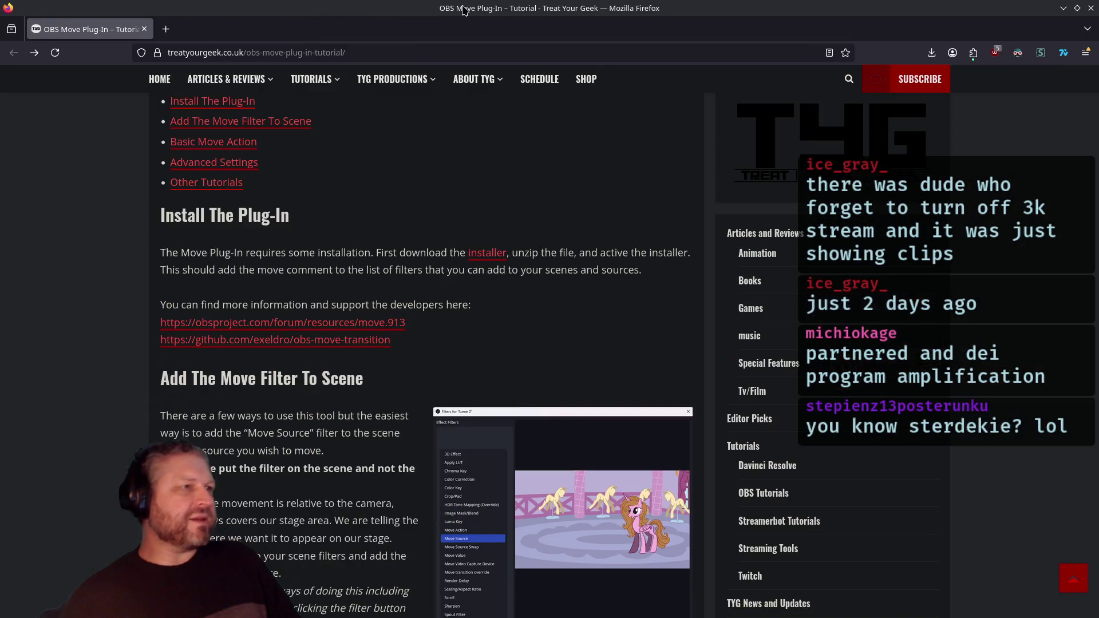
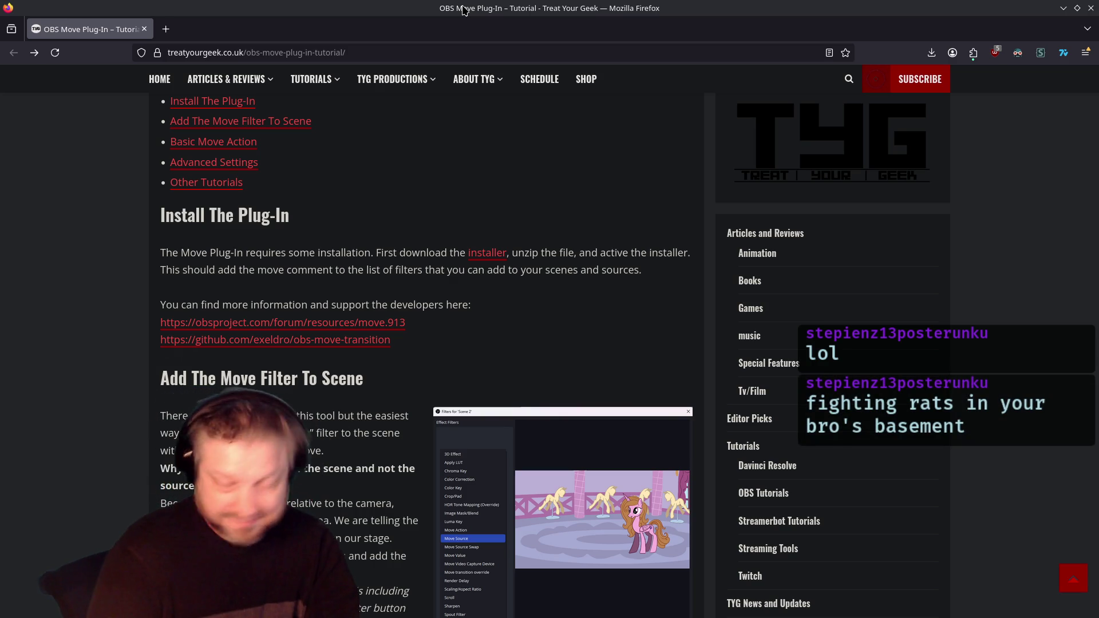
Skim down to the Basic Move Action section of the OBS Move Plug-In tutorial.
{"action": "key", "text": "Page_Down"}
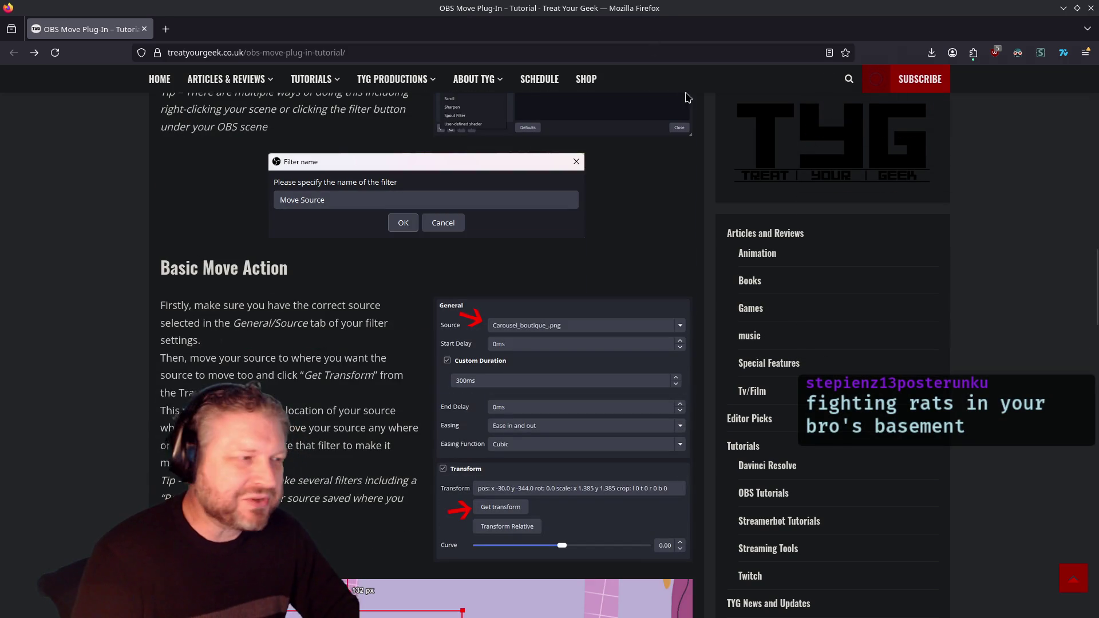
{"action": "scroll", "coordinate": [628, 229], "scroll_direction": "up", "scroll_amount": 10}
{"action": "scroll", "coordinate": [628, 244], "scroll_direction": "down", "scroll_amount": 3}
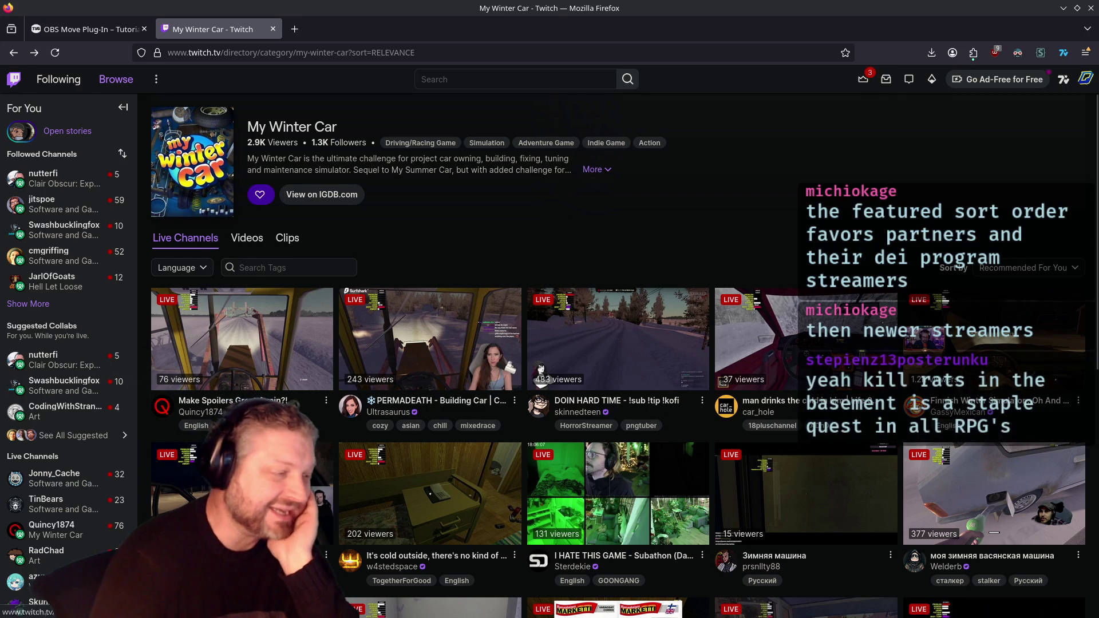
{"action": "scroll", "coordinate": [945, 419], "scroll_direction": "down", "scroll_amount": 2}
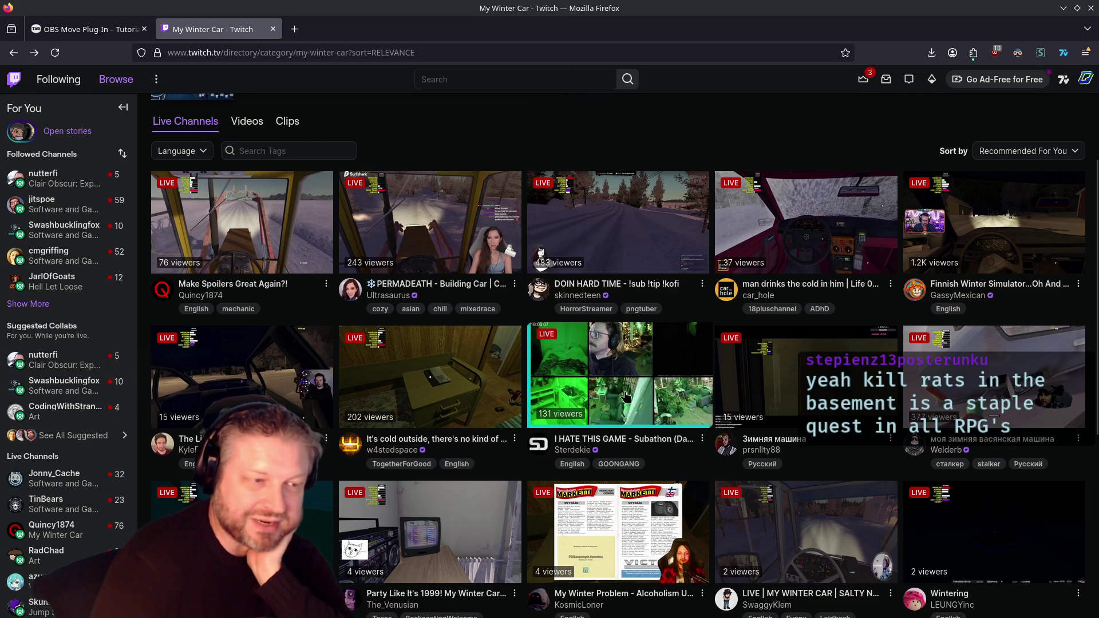
{"action": "scroll", "coordinate": [667, 465], "scroll_direction": "down", "scroll_amount": 2}
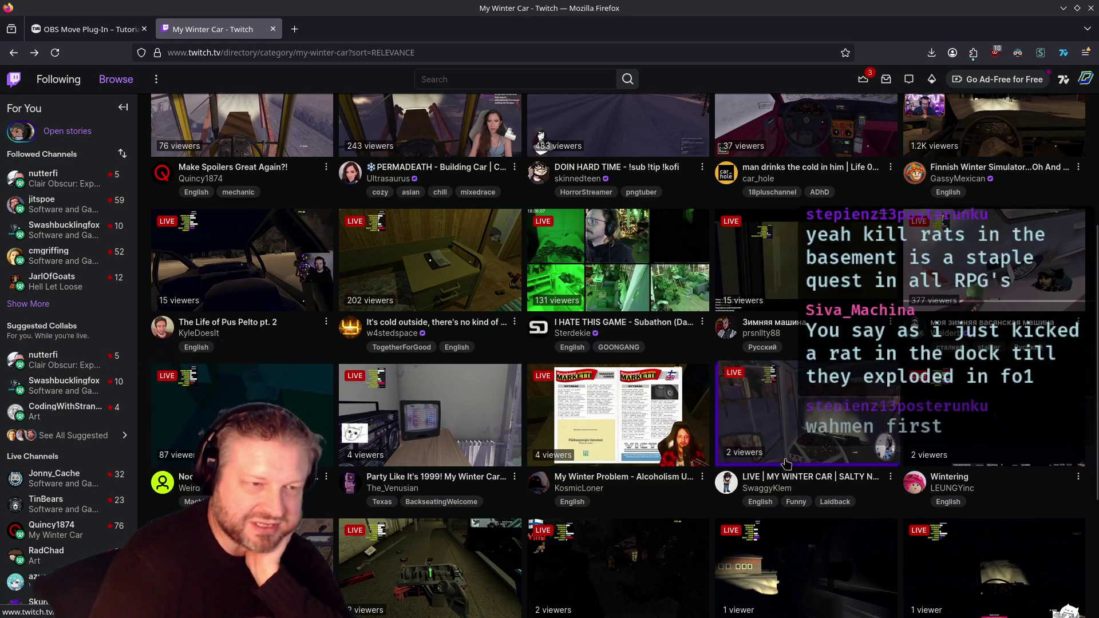
{"action": "scroll", "coordinate": [973, 562], "scroll_direction": "down", "scroll_amount": 3}
{"action": "scroll", "coordinate": [973, 561], "scroll_direction": "up", "scroll_amount": 1}
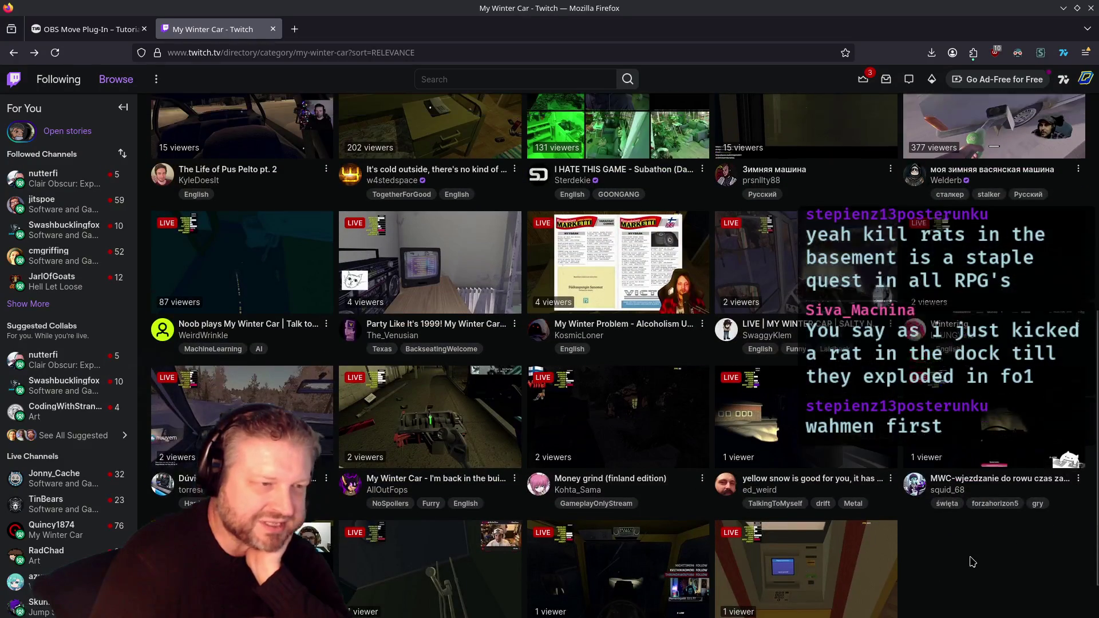
{"action": "scroll", "coordinate": [961, 569], "scroll_direction": "down", "scroll_amount": 1}
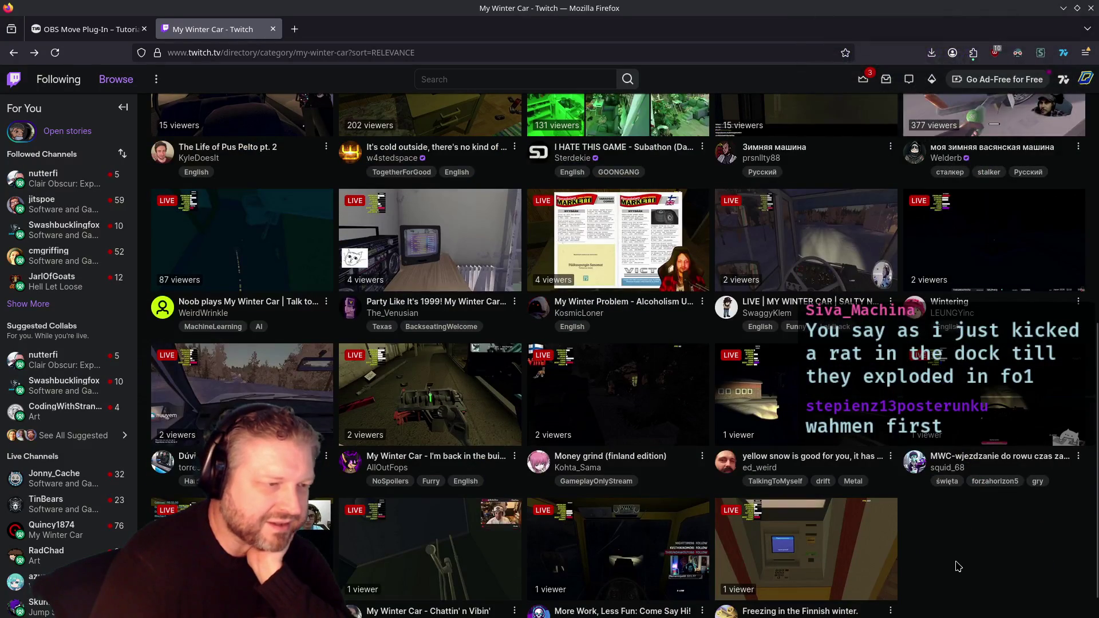
{"action": "scroll", "coordinate": [954, 567], "scroll_direction": "up", "scroll_amount": 4}
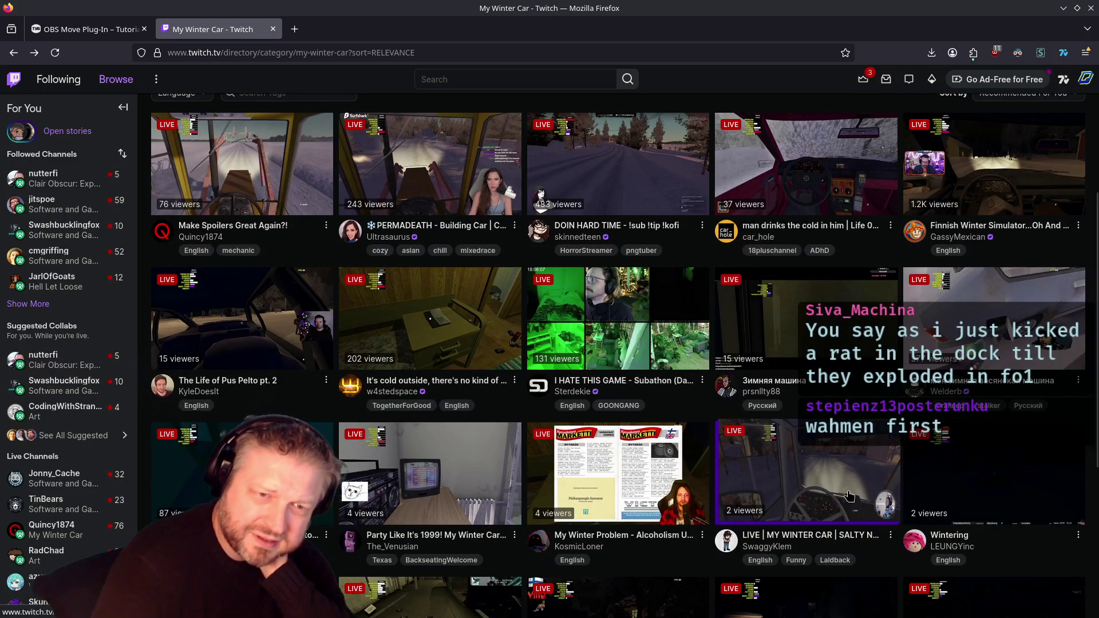
{"action": "scroll", "coordinate": [840, 507], "scroll_direction": "up", "scroll_amount": 2}
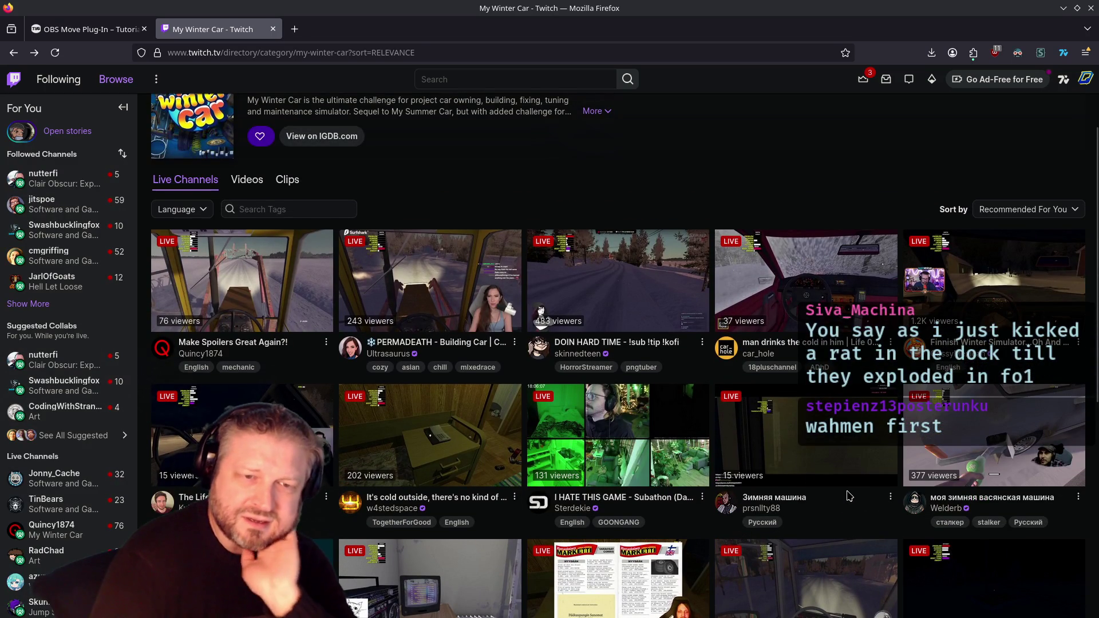
{"action": "scroll", "coordinate": [847, 492], "scroll_direction": "up", "scroll_amount": 1}
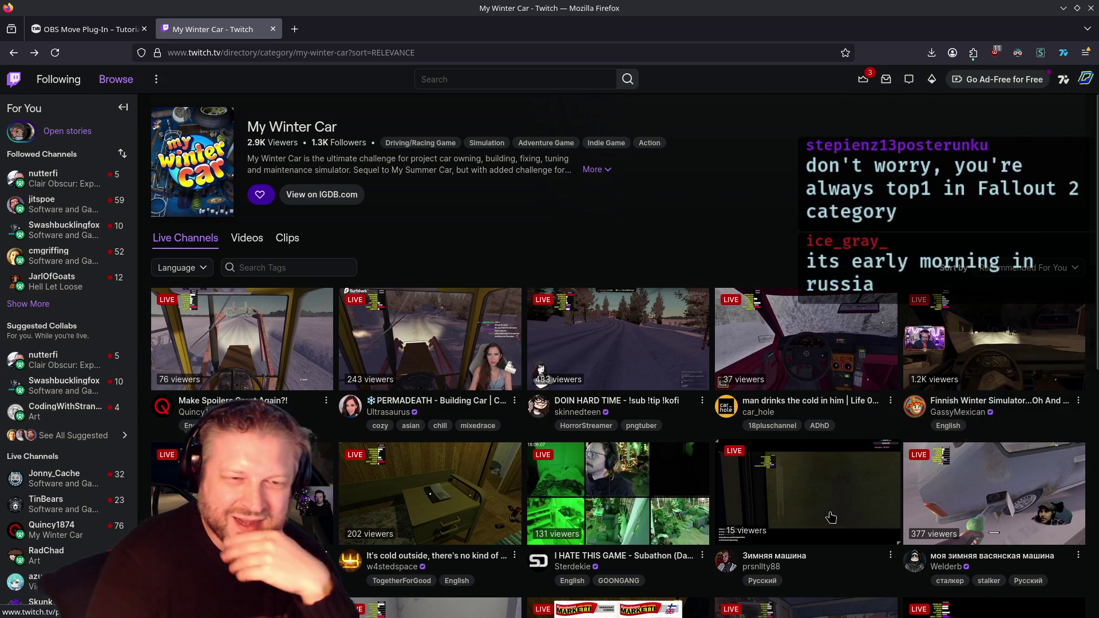
Watch the Make Spoilers Great Again?! stream and scroll its channel page, then close the Twitch tab.
{"action": "left_click", "coordinate": [306, 335]}
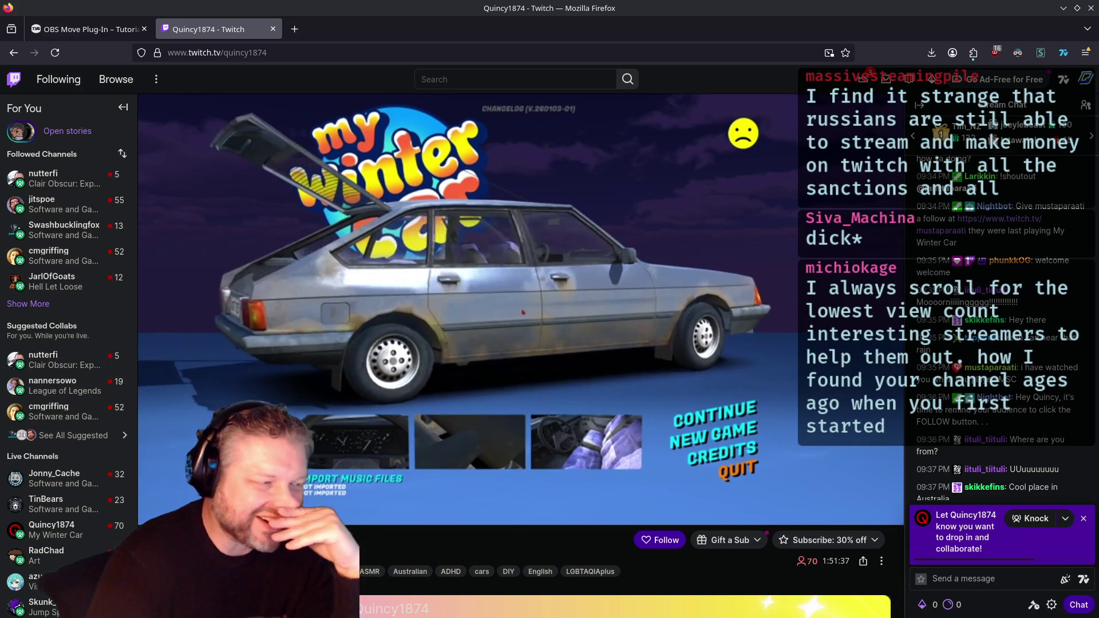
{"action": "scroll", "coordinate": [499, 321], "scroll_direction": "down", "scroll_amount": 2}
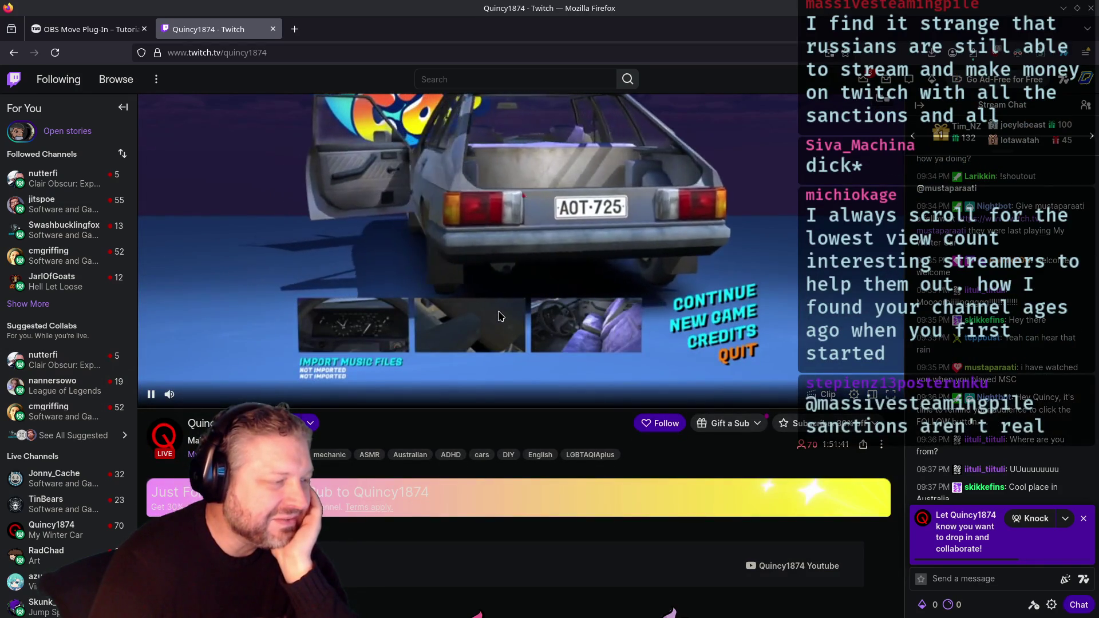
{"action": "scroll", "coordinate": [499, 316], "scroll_direction": "down", "scroll_amount": 1}
{"action": "scroll", "coordinate": [513, 282], "scroll_direction": "up", "scroll_amount": 3}
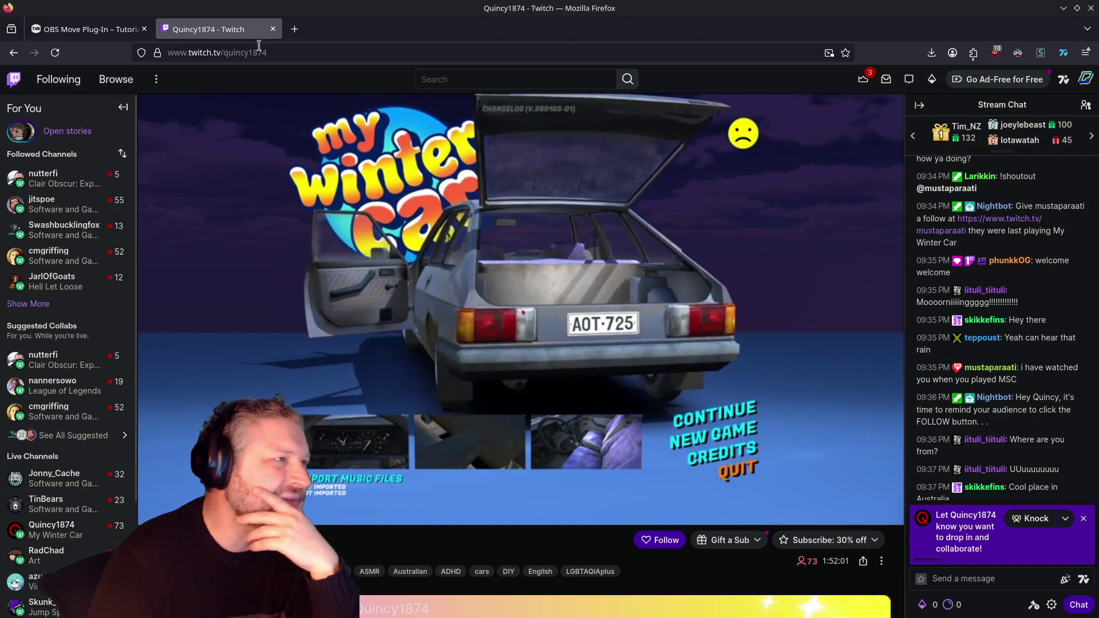
{"action": "left_click", "coordinate": [273, 29]}
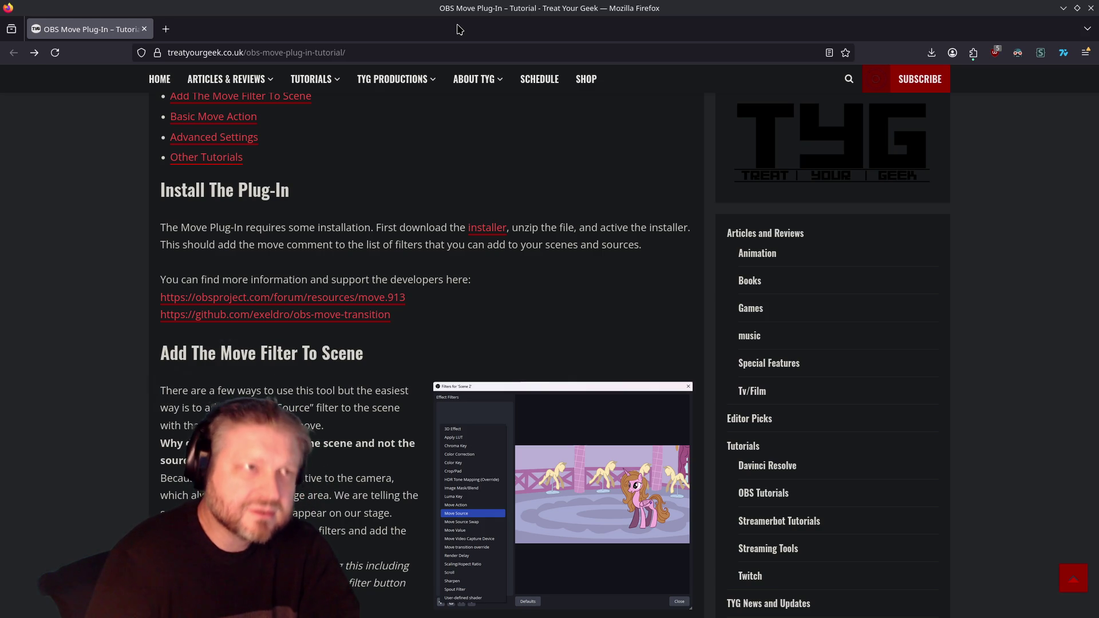
Open a new blank tab beside the Treat Your Geek tutorial.
{"action": "left_click", "coordinate": [166, 29]}
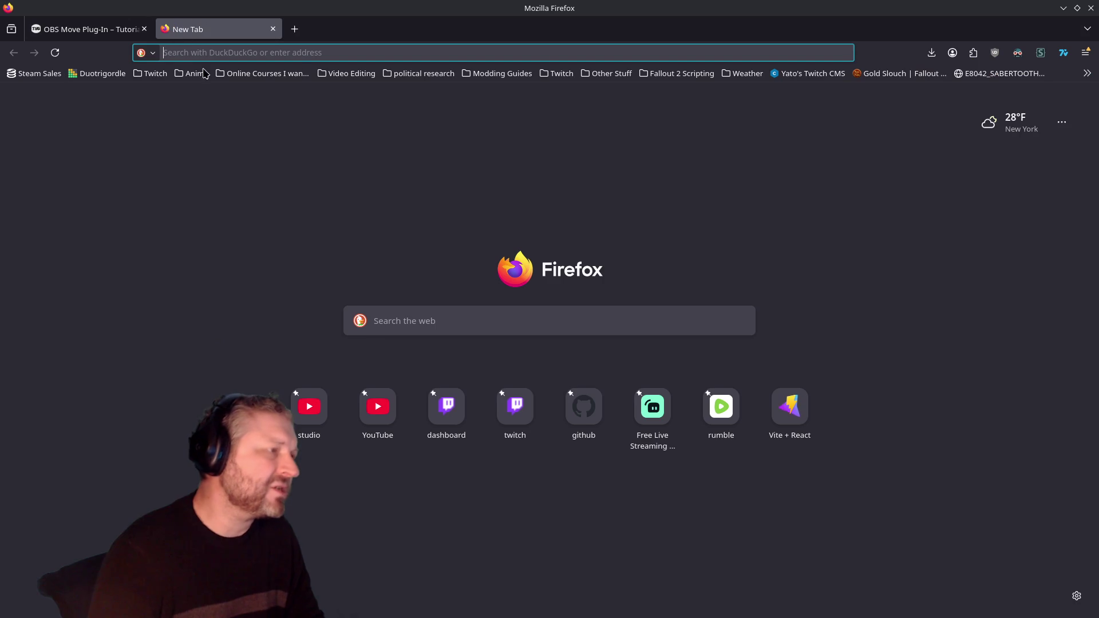
Open the GoodbyeDPI repository from the github tile, browse its README, then close the tab.
{"action": "left_click", "coordinate": [591, 404]}
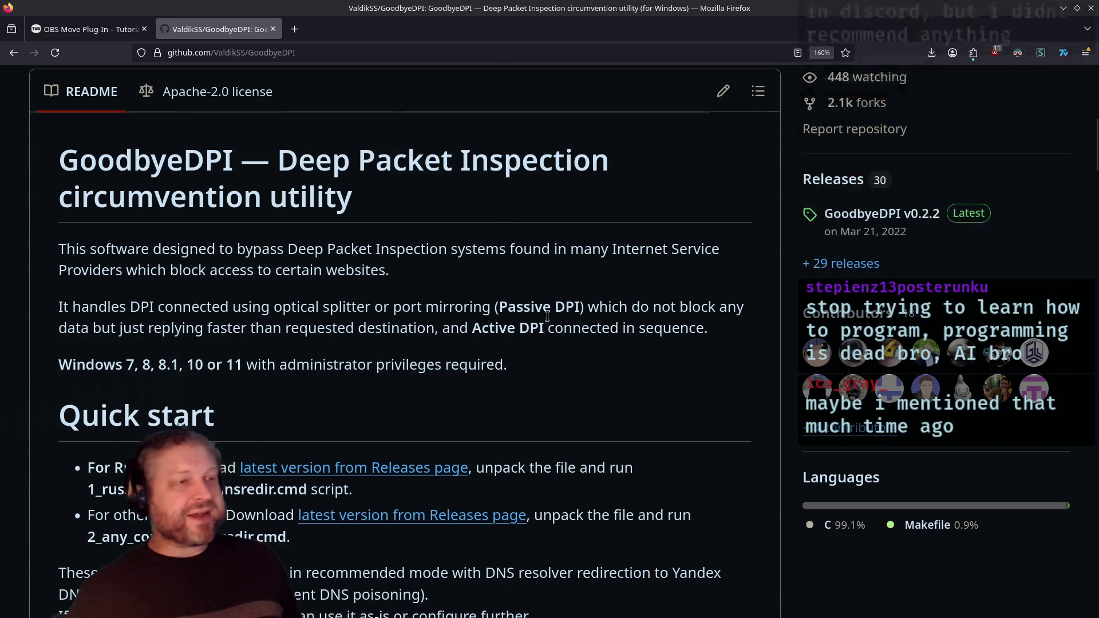
{"action": "scroll", "coordinate": [546, 318], "scroll_direction": "up", "scroll_amount": 7}
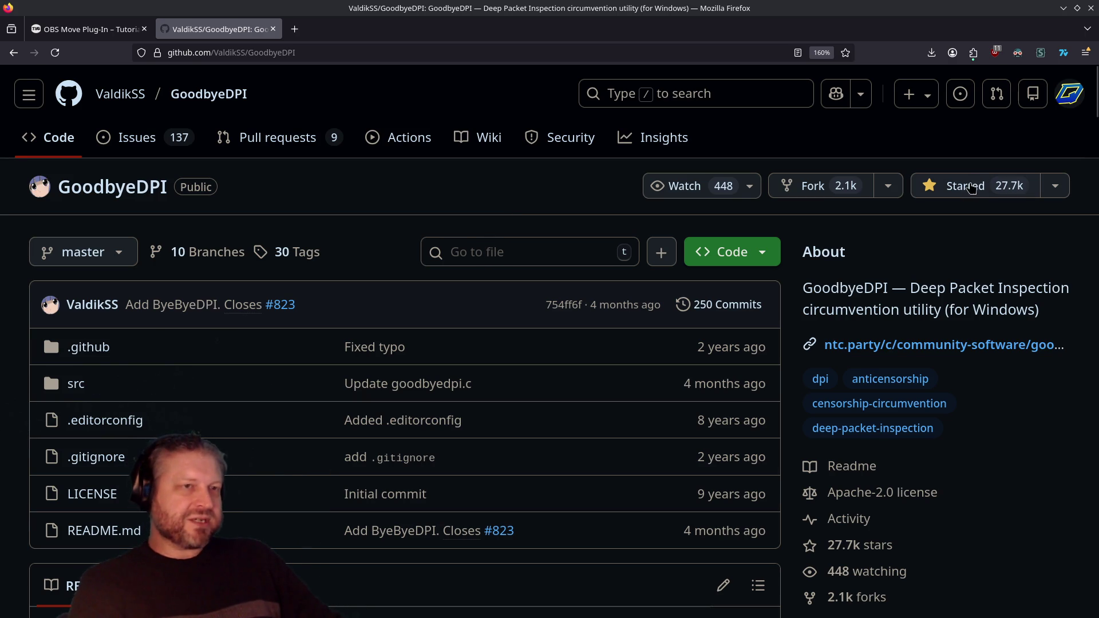
{"action": "scroll", "coordinate": [465, 346], "scroll_direction": "down", "scroll_amount": 5}
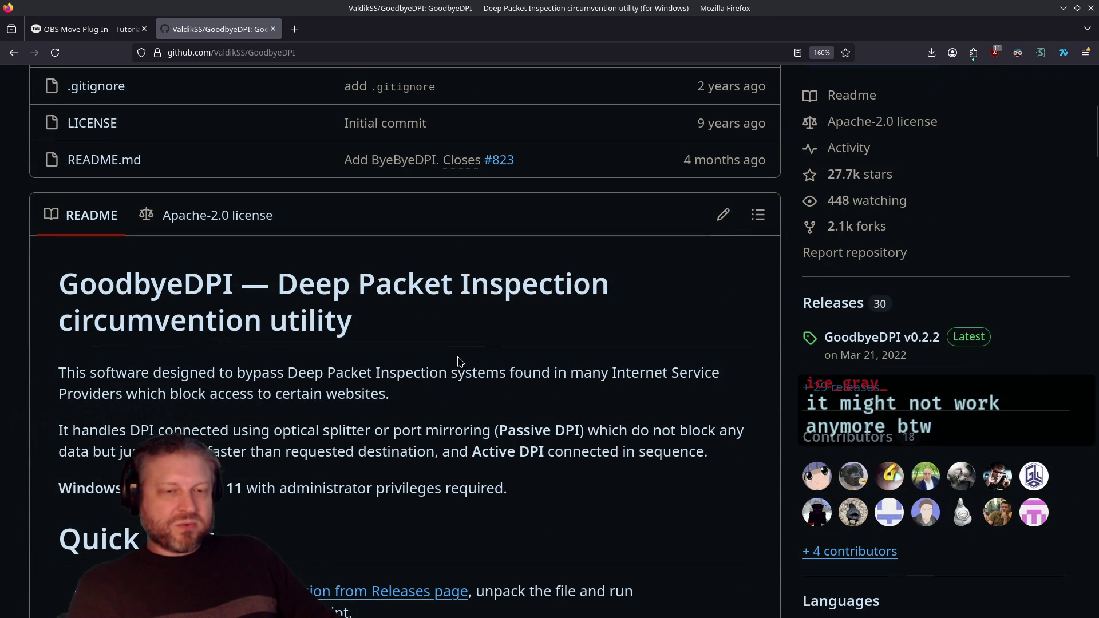
{"action": "scroll", "coordinate": [452, 366], "scroll_direction": "down", "scroll_amount": 3}
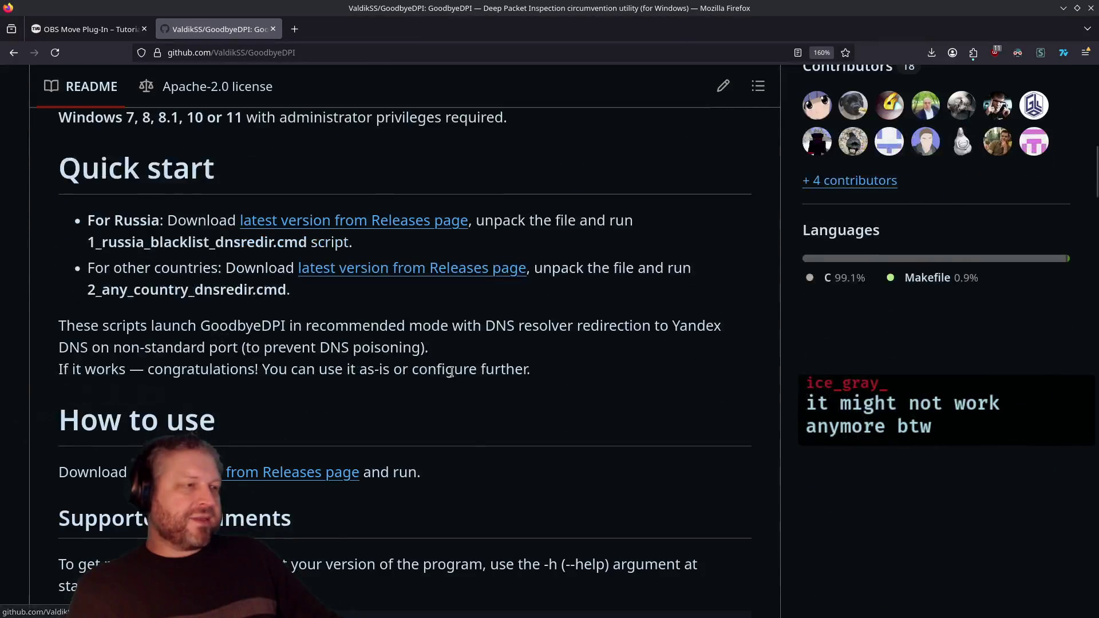
{"action": "scroll", "coordinate": [452, 372], "scroll_direction": "up", "scroll_amount": 2}
{"action": "scroll", "coordinate": [452, 372], "scroll_direction": "up", "scroll_amount": 5}
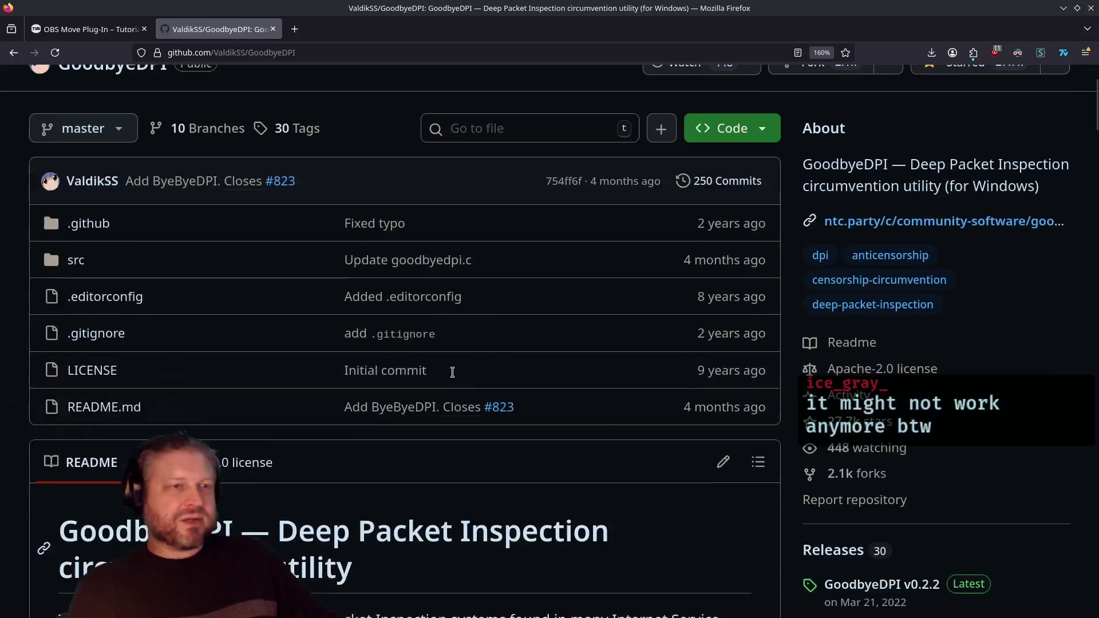
{"action": "scroll", "coordinate": [454, 376], "scroll_direction": "up", "scroll_amount": 2}
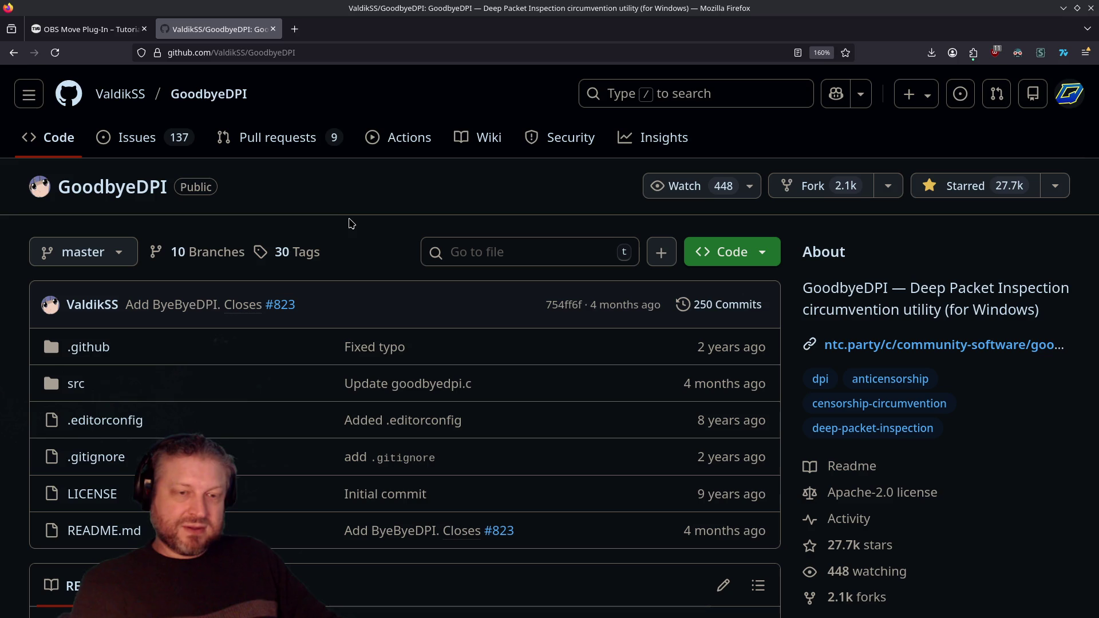
{"action": "left_click", "coordinate": [273, 29]}
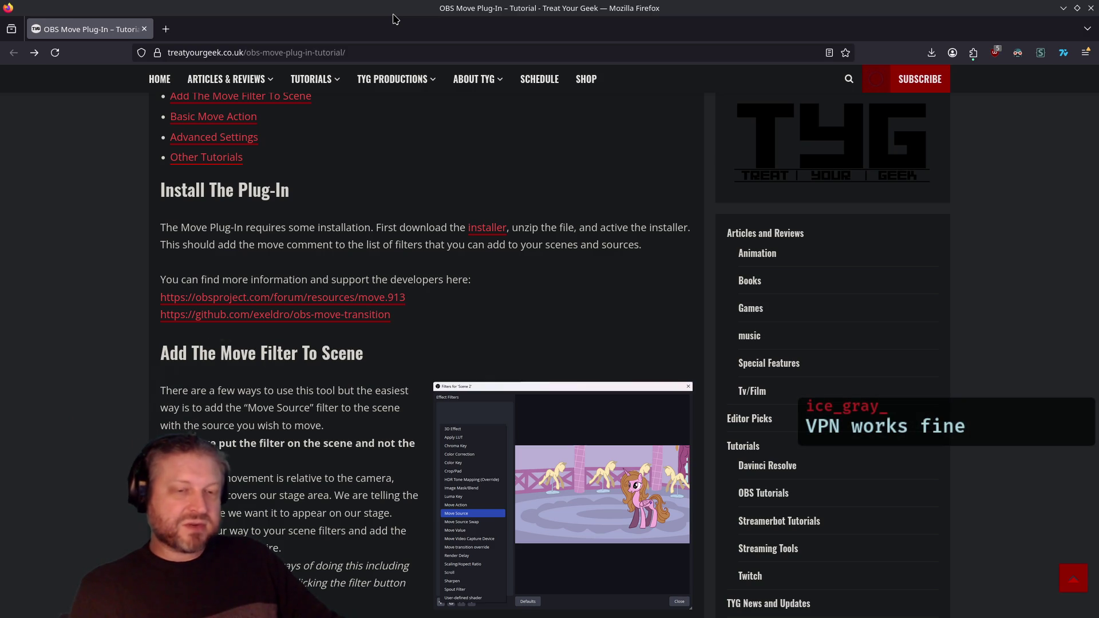
{"action": "double_click", "coordinate": [361, 6]}
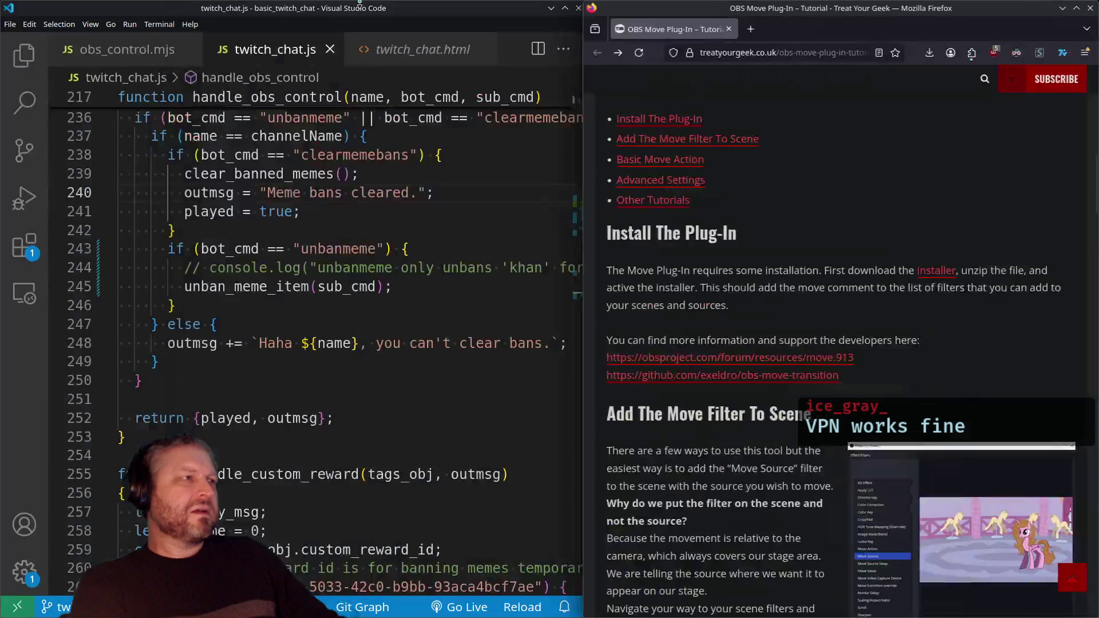
{"action": "left_click", "coordinate": [358, 16]}
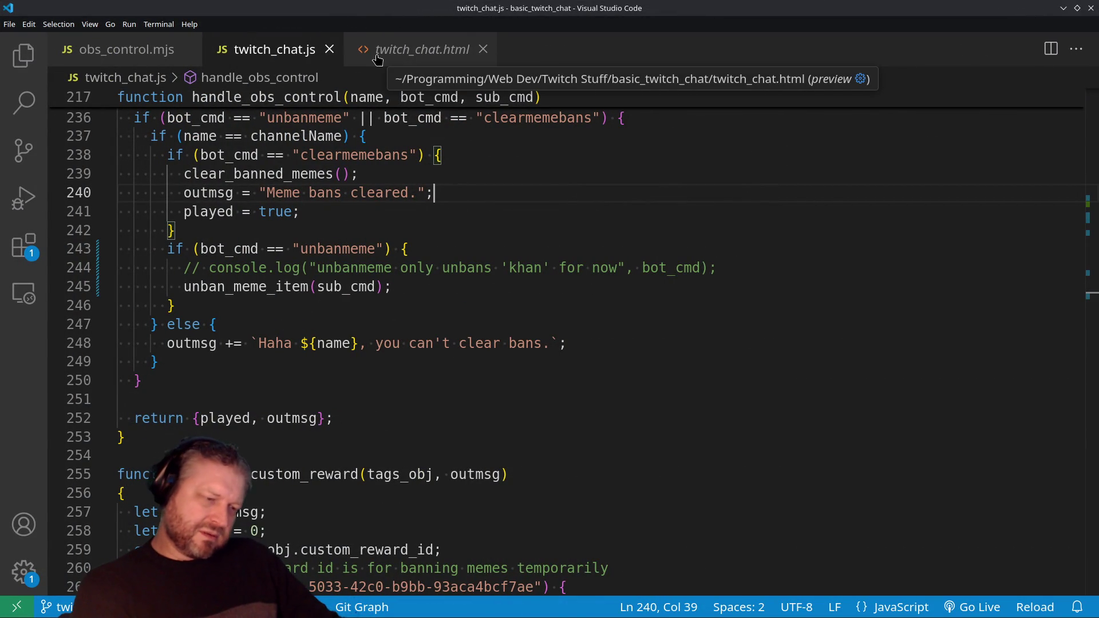
{"action": "double_click", "coordinate": [509, 10]}
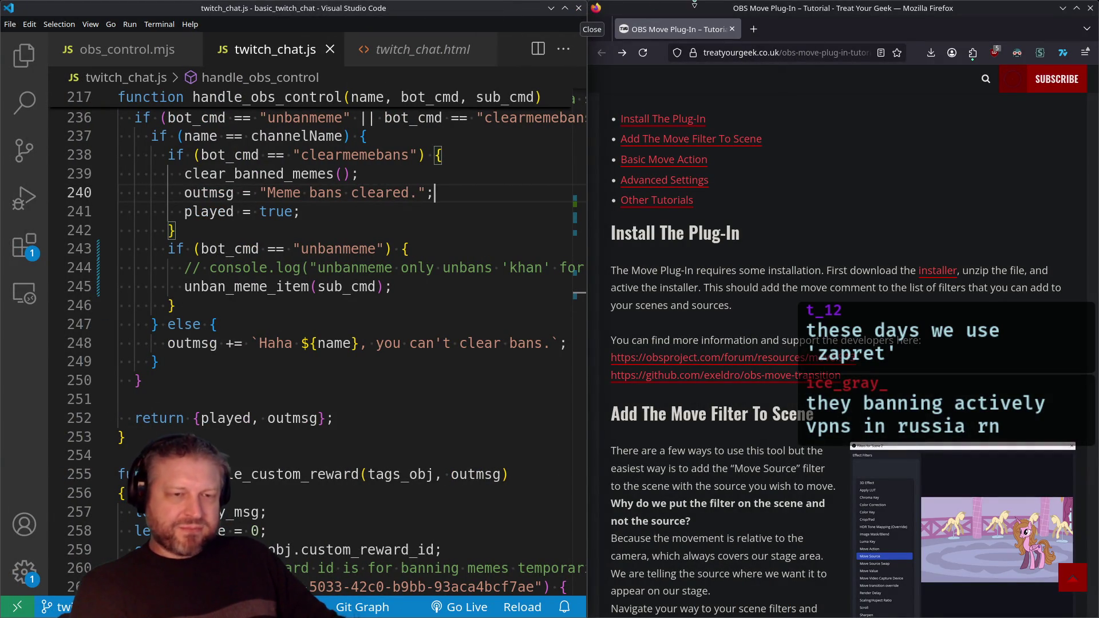
{"action": "double_click", "coordinate": [723, 8]}
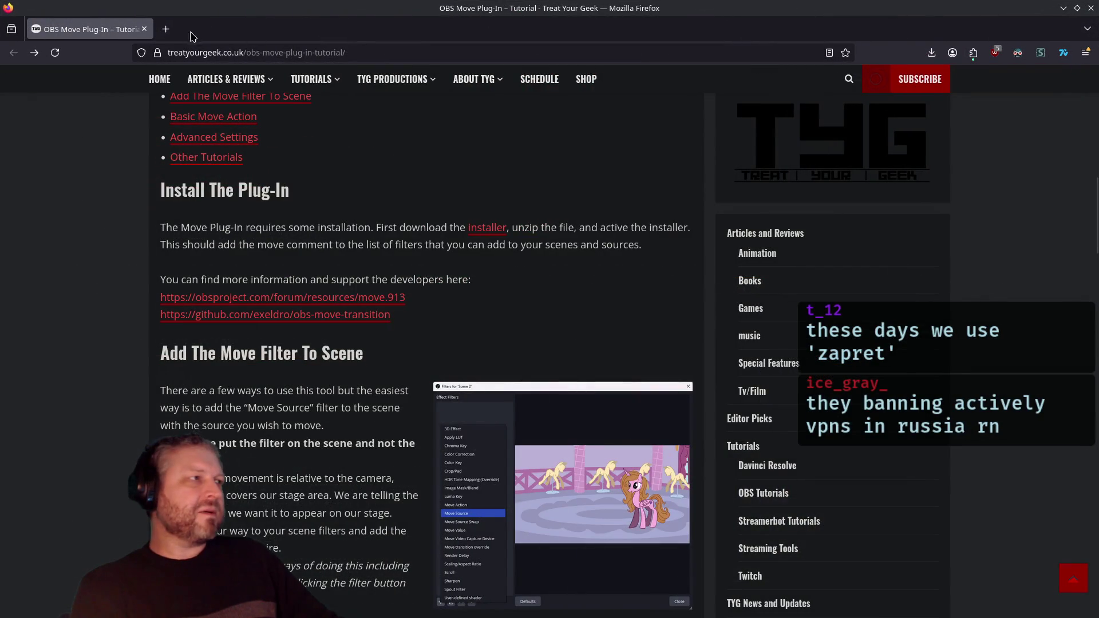
{"action": "left_click", "coordinate": [165, 29]}
Search the web for 'zapret' and open the Flowseal/zapret-discord-youtube GitHub result.
{"action": "type", "text": "zap_r"}
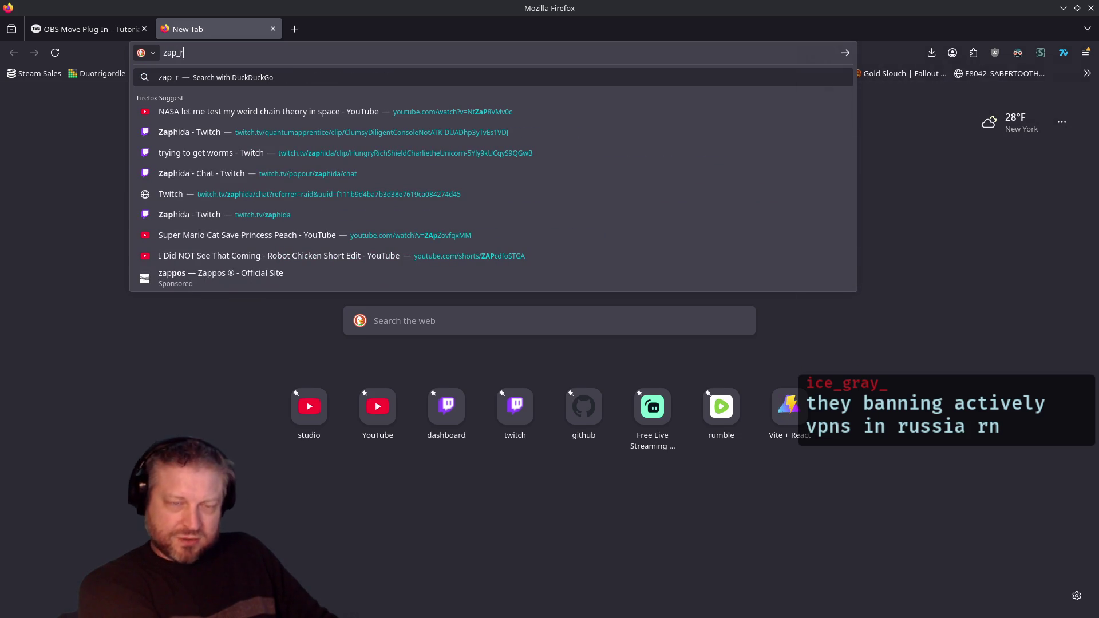
{"action": "key", "text": "BackSpace"}
{"action": "key", "text": "BackSpace"}
{"action": "type", "text": "ret"}
{"action": "key", "text": "Return"}
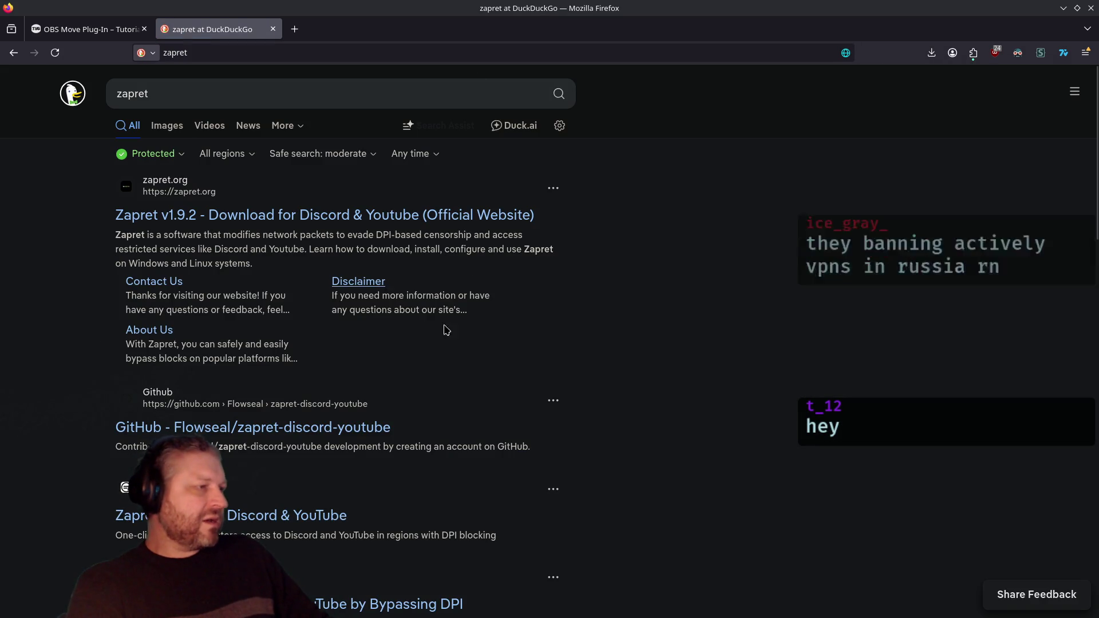
{"action": "left_click", "coordinate": [355, 429]}
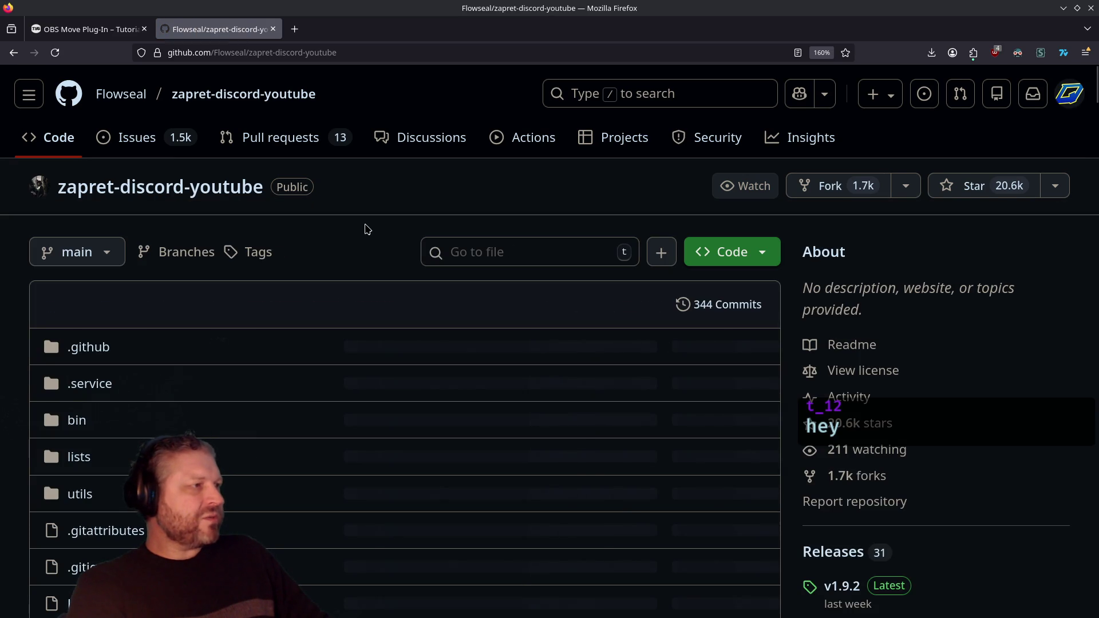
{"action": "scroll", "coordinate": [367, 229], "scroll_direction": "down", "scroll_amount": 8}
{"action": "scroll", "coordinate": [368, 228], "scroll_direction": "up", "scroll_amount": 8}
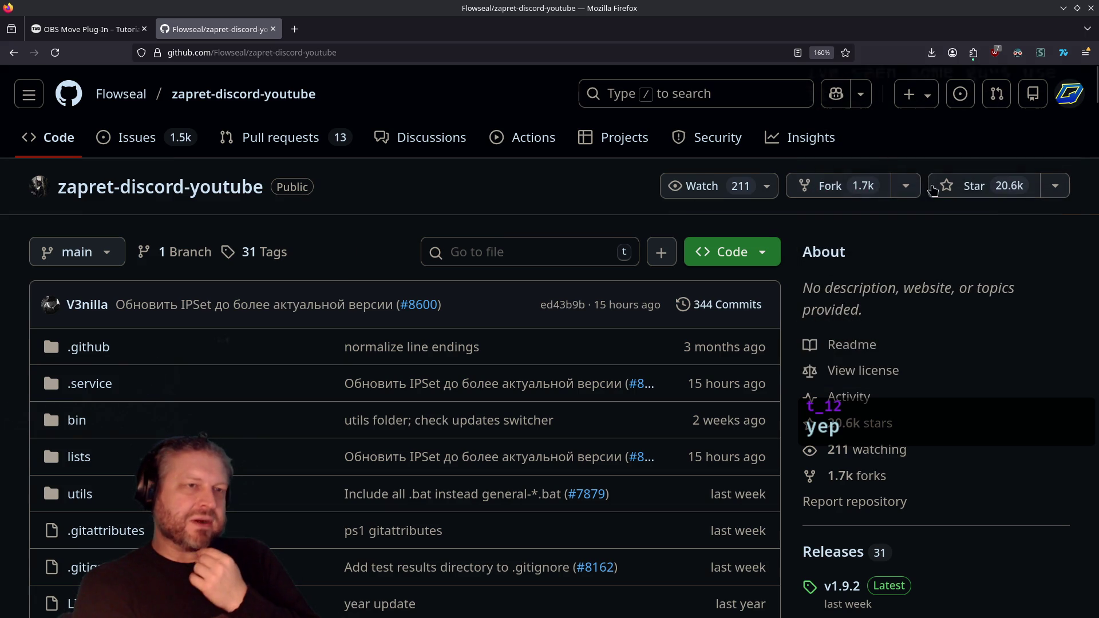
Star the zapret-discord-youtube repository and scroll through its README.
{"action": "left_click", "coordinate": [962, 192]}
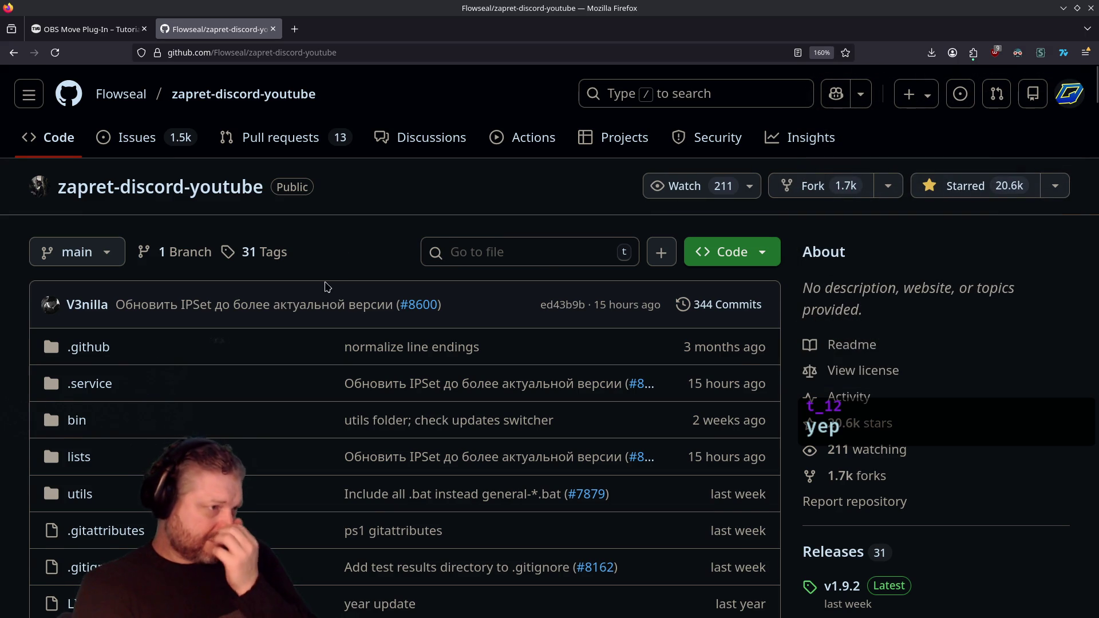
{"action": "scroll", "coordinate": [327, 286], "scroll_direction": "down", "scroll_amount": 15}
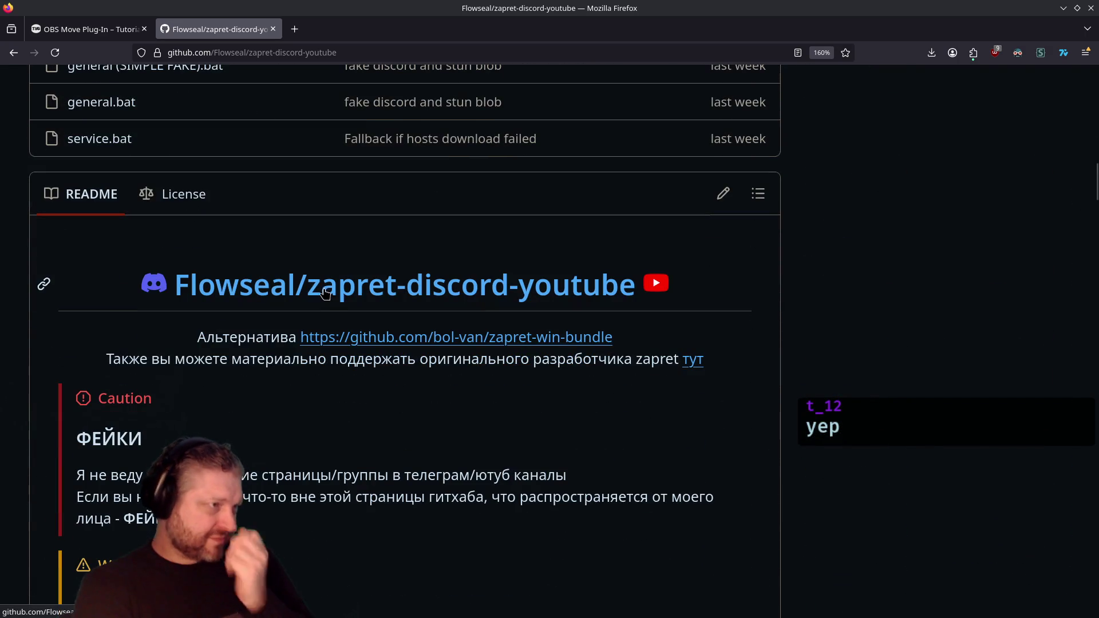
{"action": "scroll", "coordinate": [390, 450], "scroll_direction": "down", "scroll_amount": 4}
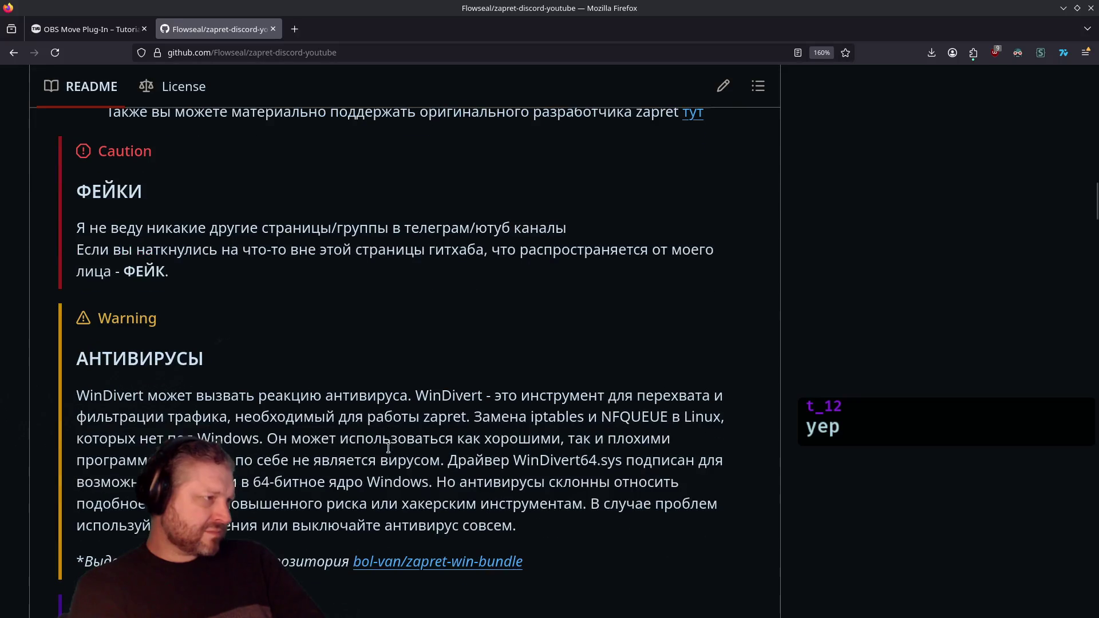
{"action": "scroll", "coordinate": [389, 438], "scroll_direction": "down", "scroll_amount": 15}
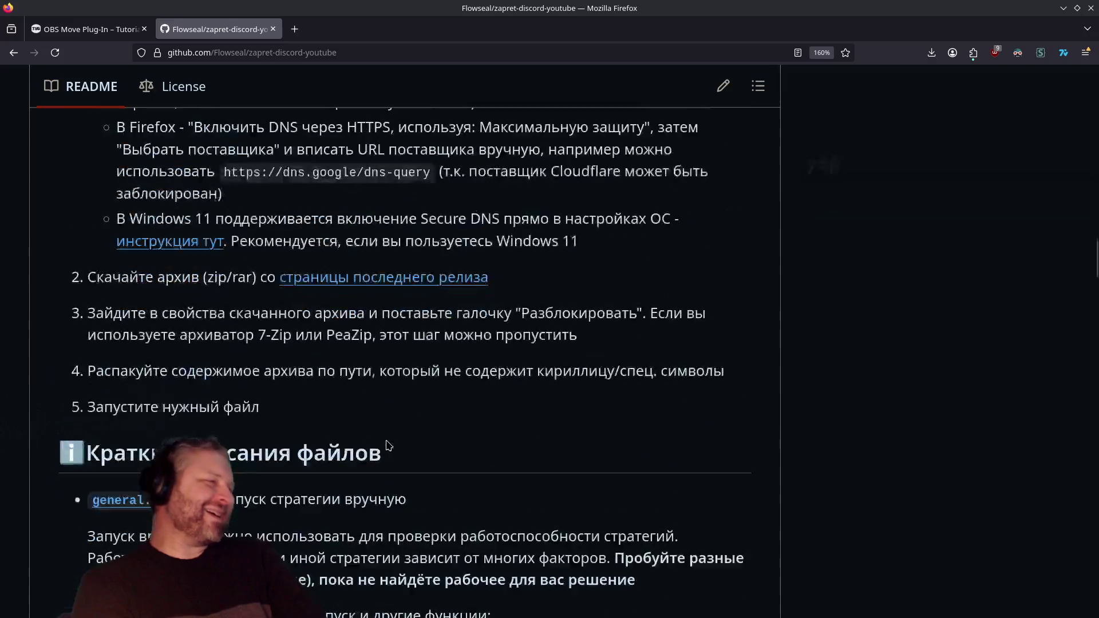
{"action": "scroll", "coordinate": [386, 441], "scroll_direction": "up", "scroll_amount": 20}
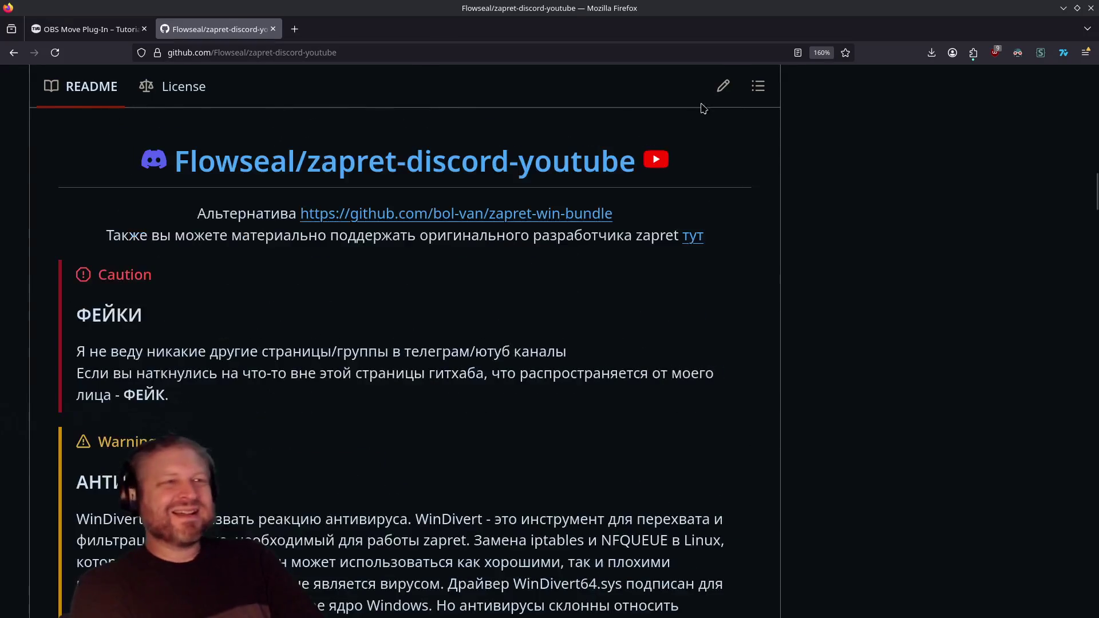
Try Reader View on the README, reset the zoom, then enlarge the page to 150%.
{"action": "left_click", "coordinate": [797, 53]}
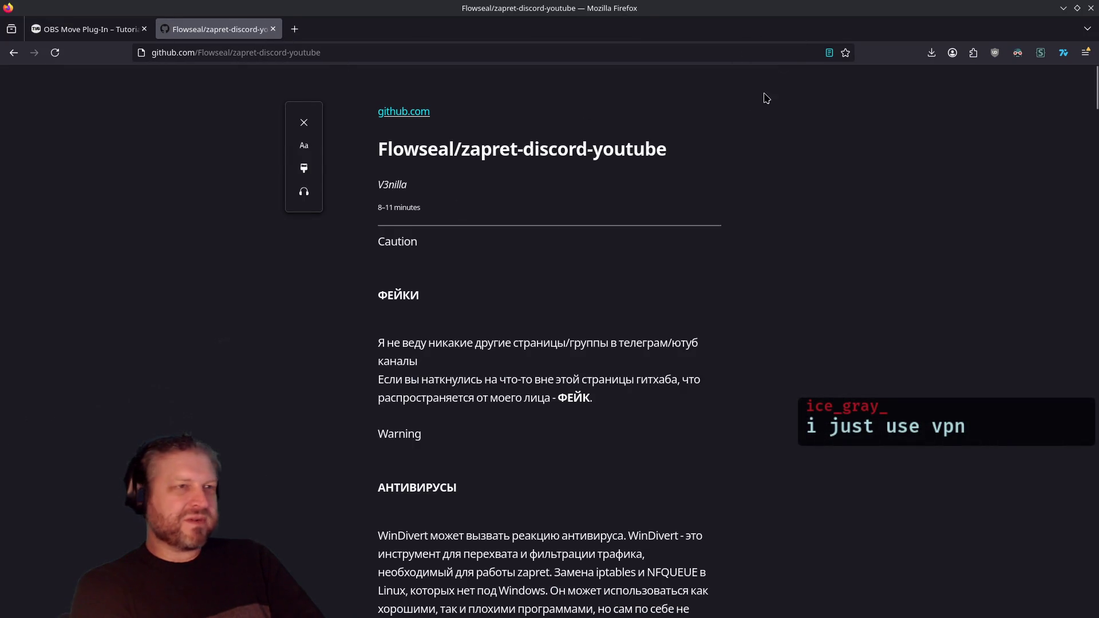
{"action": "left_click", "coordinate": [829, 53]}
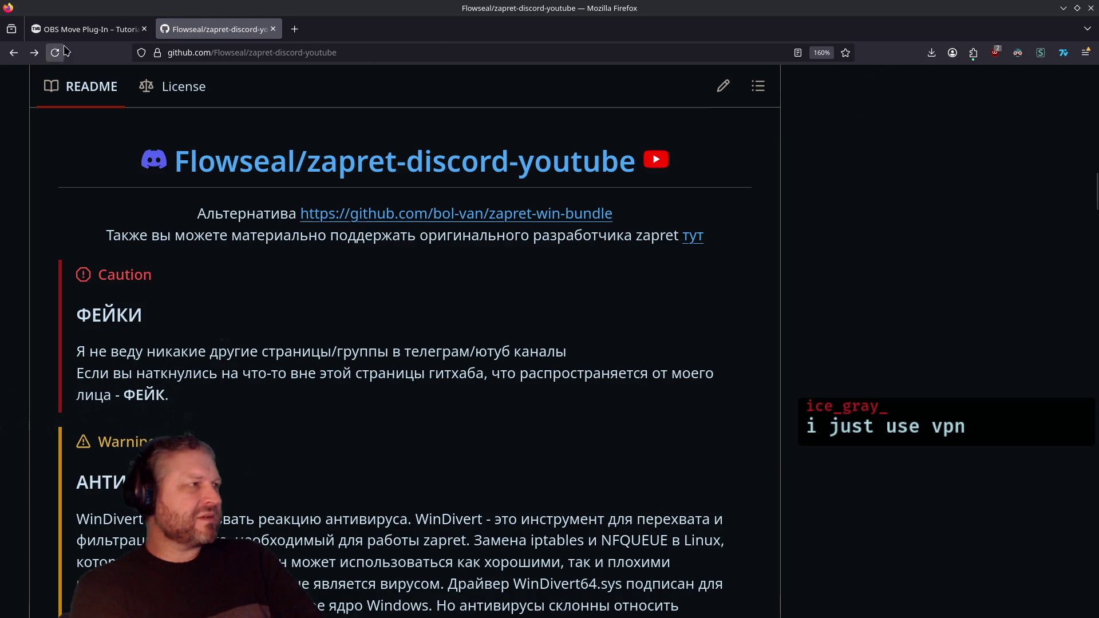
{"action": "left_click", "coordinate": [830, 53]}
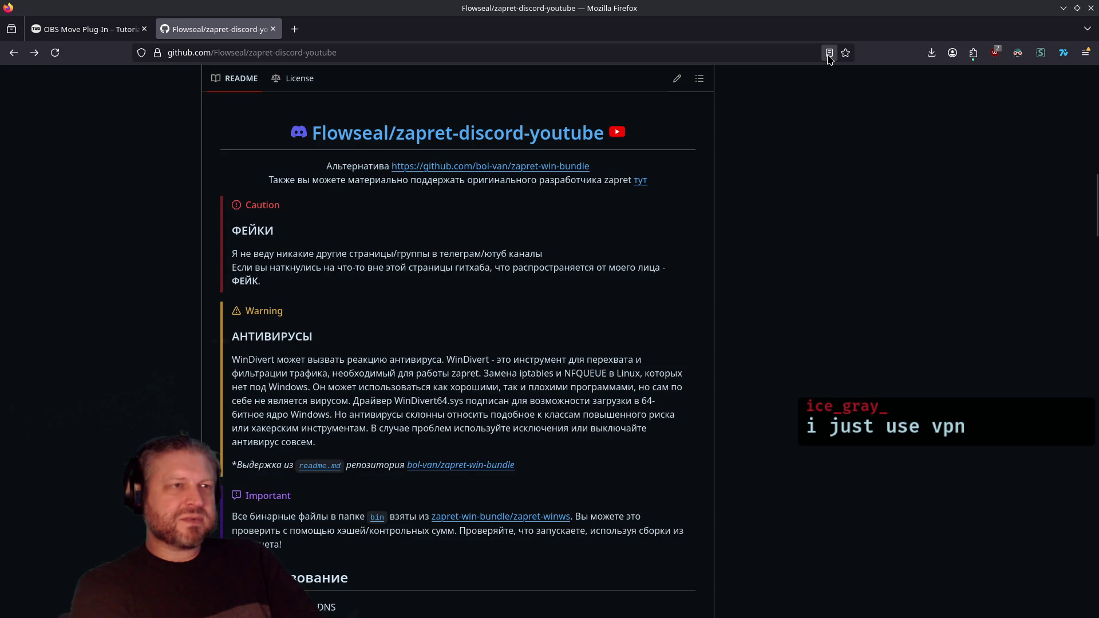
{"action": "left_click", "coordinate": [830, 54]}
{"action": "left_click", "coordinate": [829, 54]}
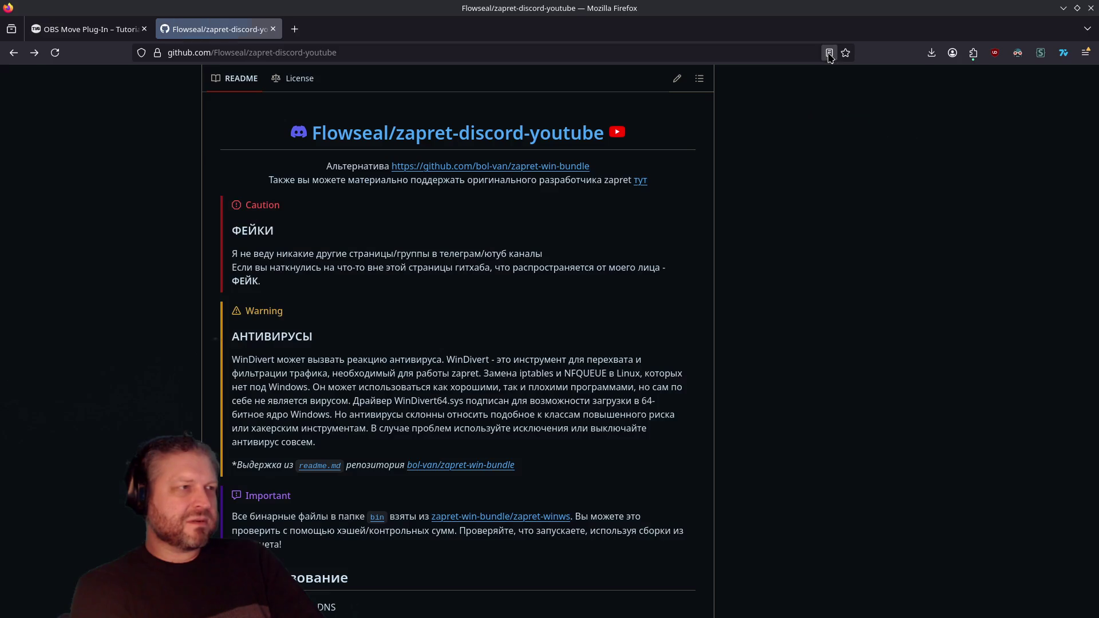
{"action": "scroll", "coordinate": [712, 156], "scroll_direction": "up", "scroll_amount": 5}
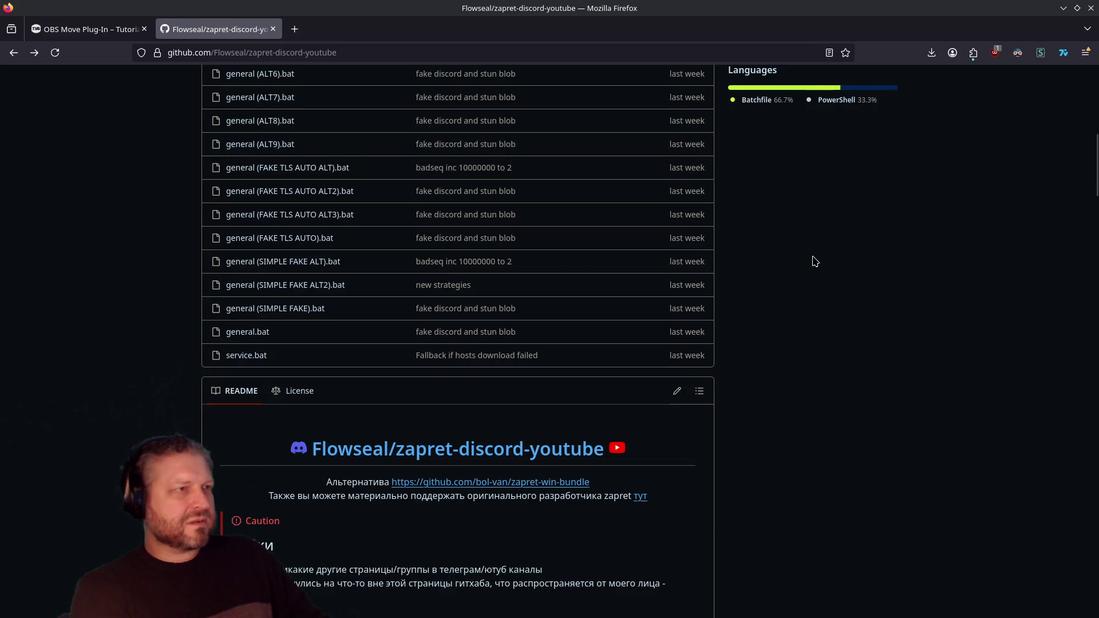
{"action": "key", "text": "ctrl+plus"}
{"action": "key", "text": "ctrl+plus"}
{"action": "key", "text": "ctrl+plus"}
{"action": "scroll", "coordinate": [813, 262], "scroll_direction": "up", "scroll_amount": 10}
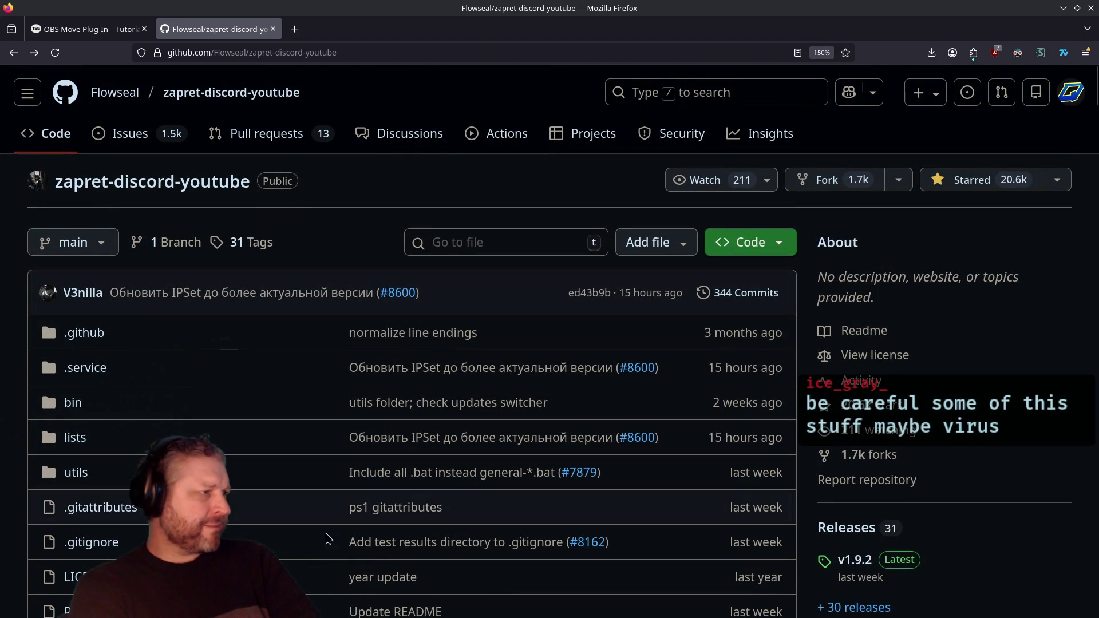
Look at the latest commit ed43b9b and return to the repository file list.
{"action": "left_click", "coordinate": [147, 304]}
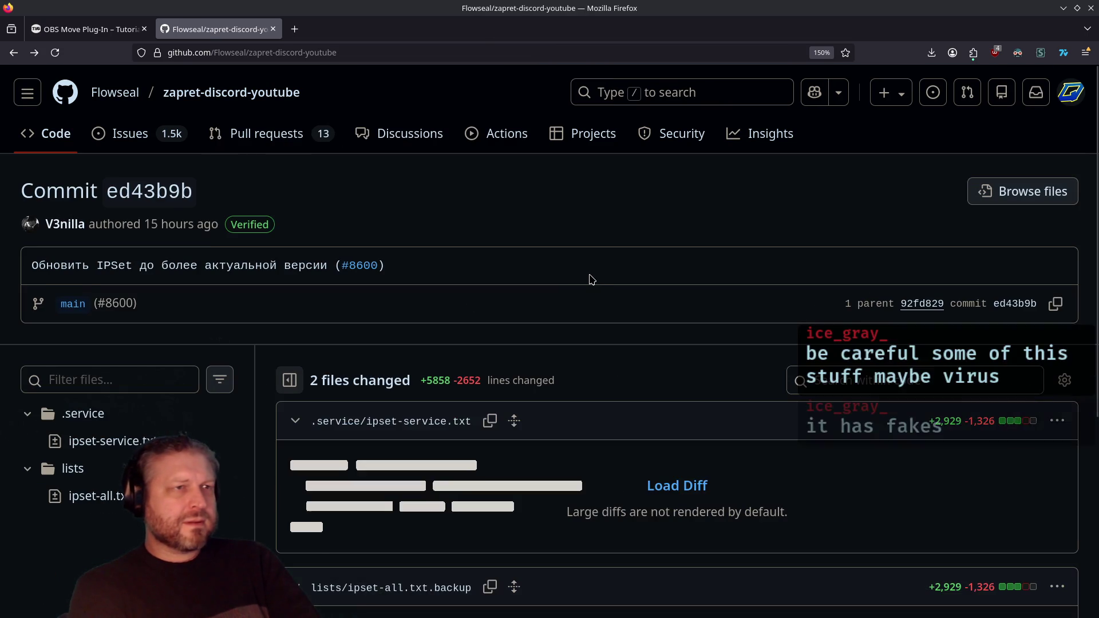
{"action": "key", "text": "alt+Left"}
{"action": "scroll", "coordinate": [556, 291], "scroll_direction": "down", "scroll_amount": 10}
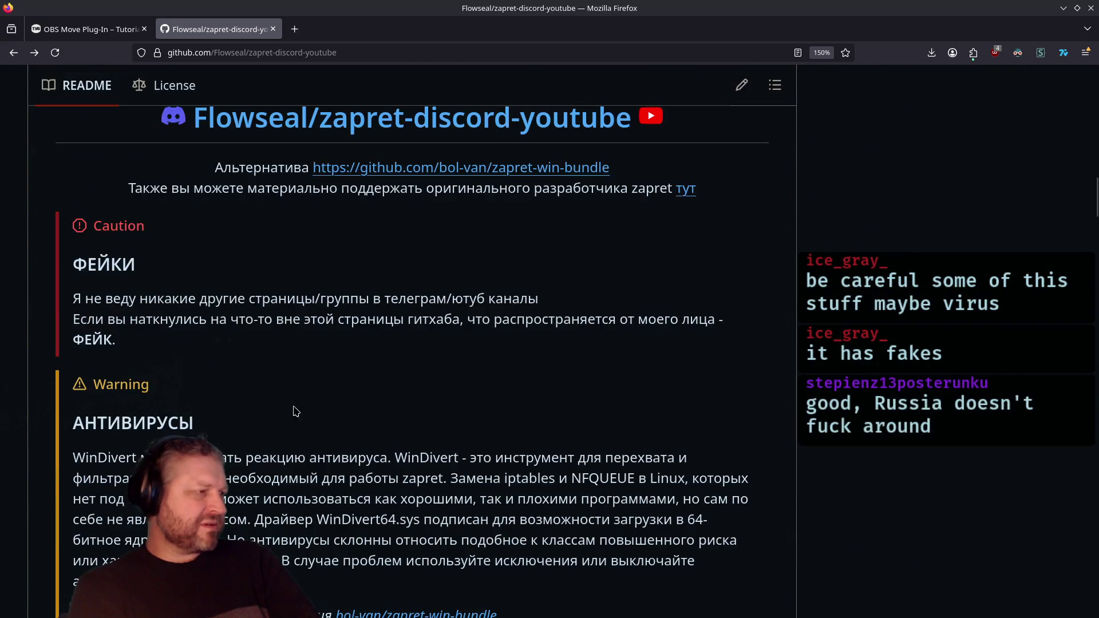
Select the Russian Caution, Warning and Important passage and translate the selection to English.
{"action": "left_click_drag", "start_coordinate": [234, 461], "coordinate": [330, 540]}
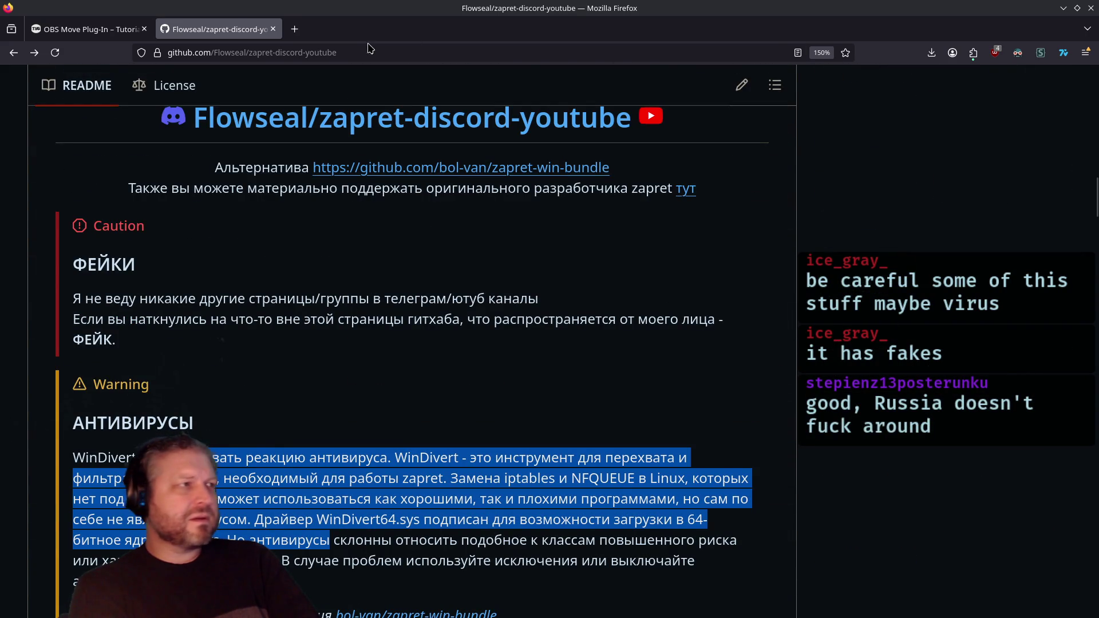
{"action": "right_click", "coordinate": [332, 461]}
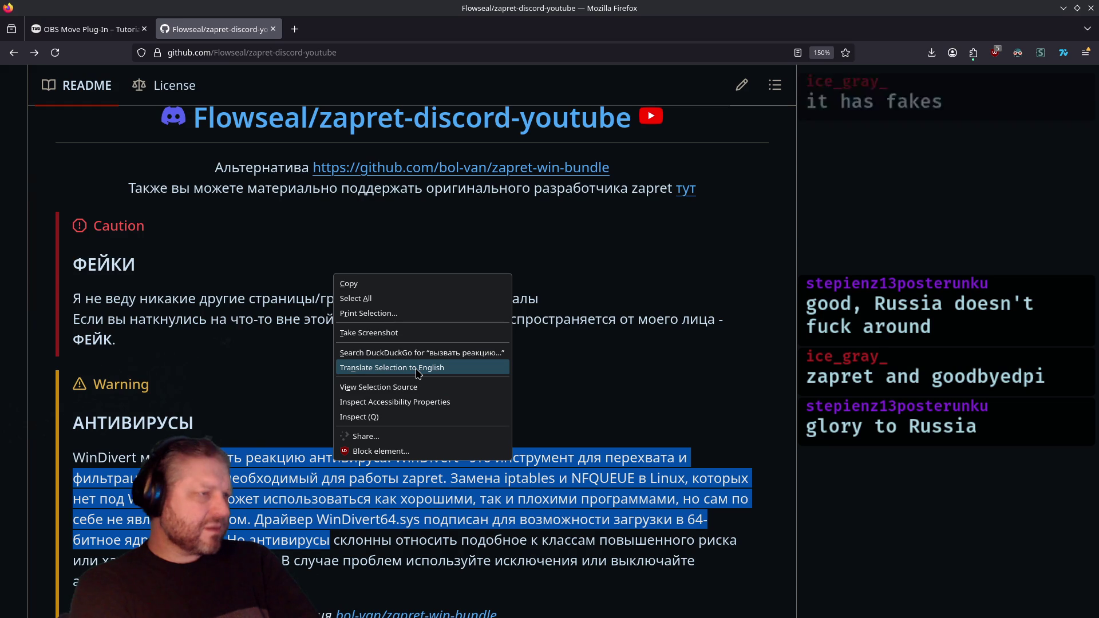
{"action": "scroll", "coordinate": [343, 347], "scroll_direction": "down", "scroll_amount": 5}
{"action": "scroll", "coordinate": [297, 363], "scroll_direction": "up", "scroll_amount": 5}
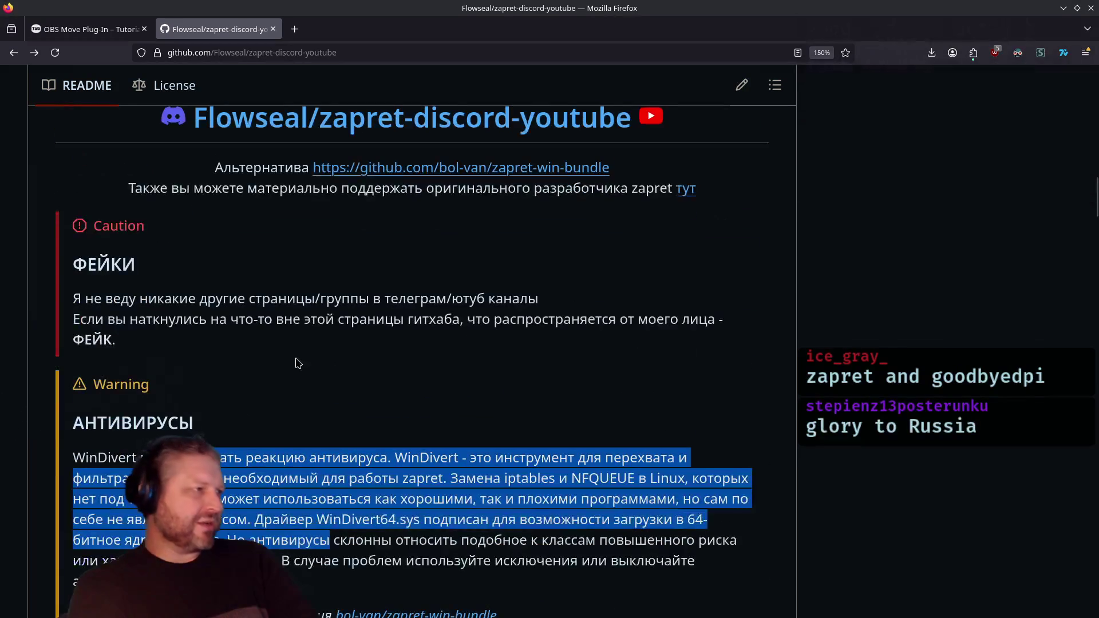
{"action": "mouse_move", "coordinate": [92, 251]}
{"action": "left_mouse_down"}
{"action": "mouse_move", "coordinate": [253, 422]}
{"action": "mouse_move", "coordinate": [289, 375]}
{"action": "mouse_move", "coordinate": [296, 302]}
{"action": "left_mouse_up"}
{"action": "scroll", "coordinate": [289, 374], "scroll_direction": "down", "scroll_amount": 5}
{"action": "right_click", "coordinate": [314, 247]}
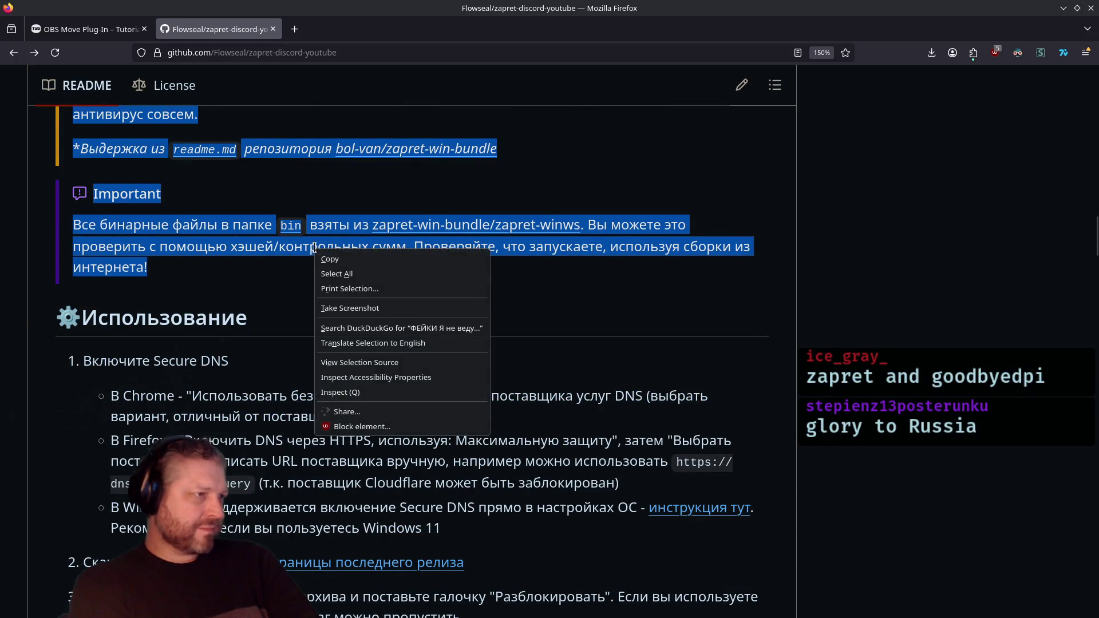
{"action": "left_click", "coordinate": [373, 343]}
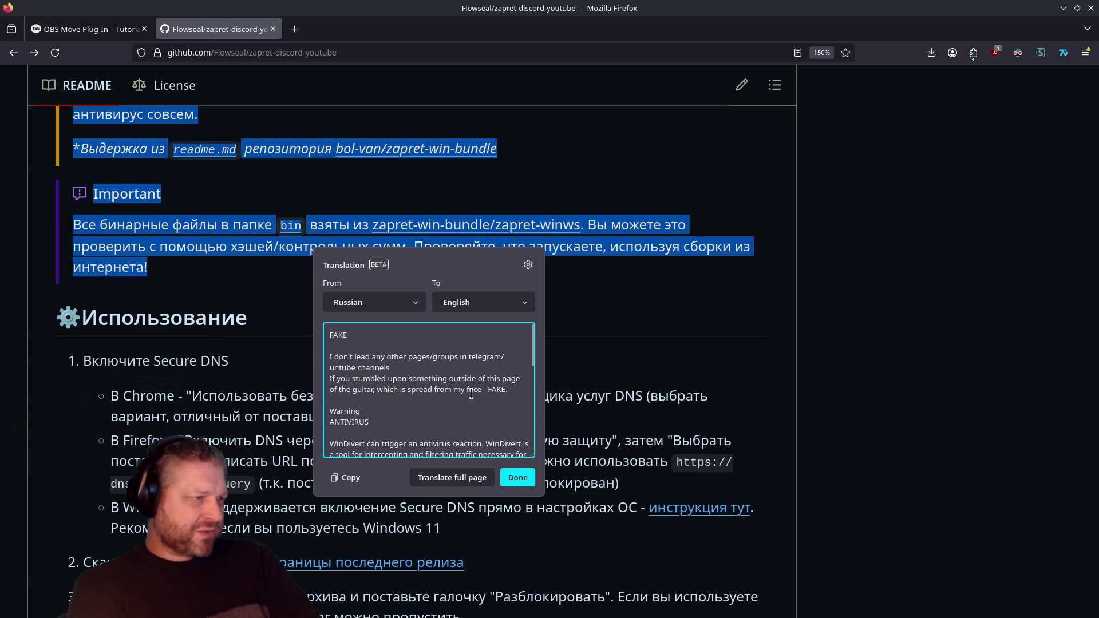
Read the English translation, then choose to translate the entire page.
{"action": "scroll", "coordinate": [472, 400], "scroll_direction": "down", "scroll_amount": 2}
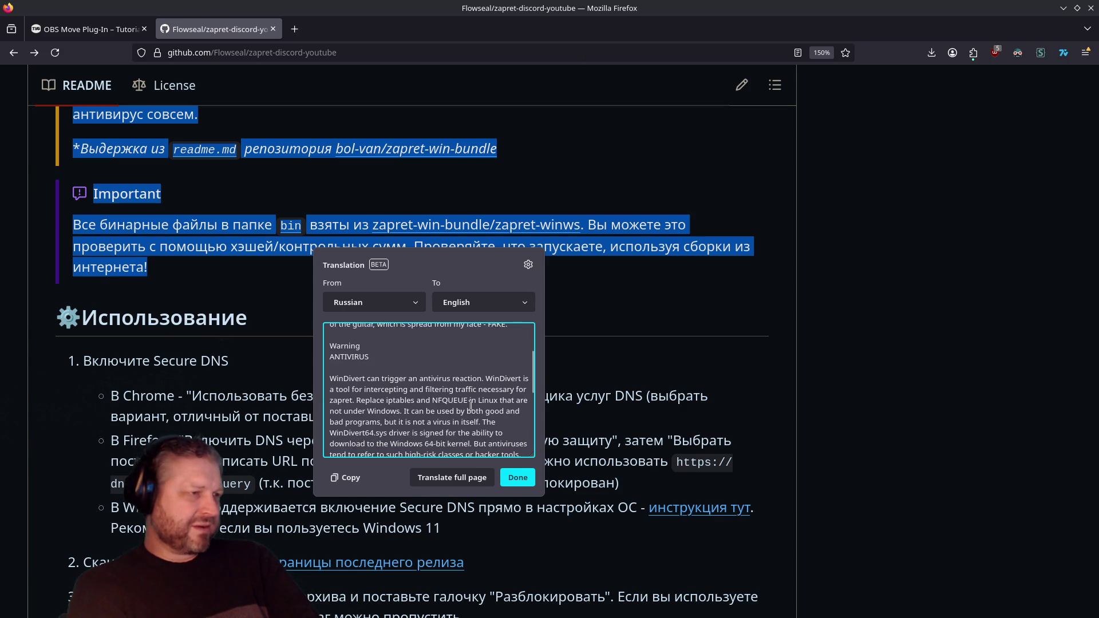
{"action": "scroll", "coordinate": [470, 405], "scroll_direction": "up", "scroll_amount": 2}
{"action": "scroll", "coordinate": [471, 405], "scroll_direction": "down", "scroll_amount": 2}
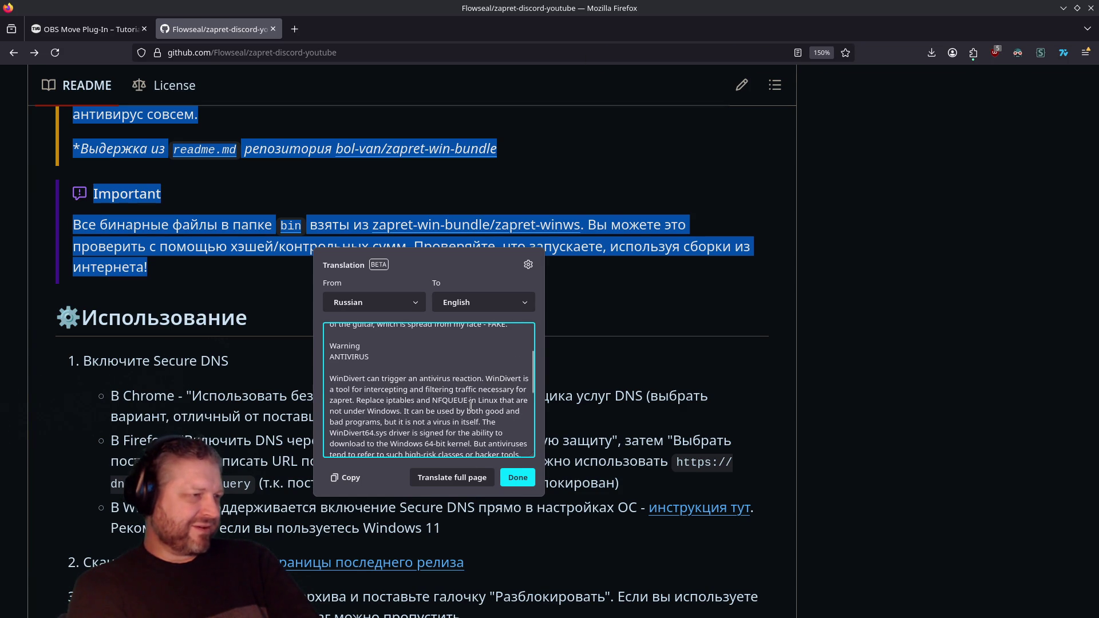
{"action": "scroll", "coordinate": [471, 406], "scroll_direction": "down", "scroll_amount": 2}
{"action": "scroll", "coordinate": [471, 405], "scroll_direction": "up", "scroll_amount": 2}
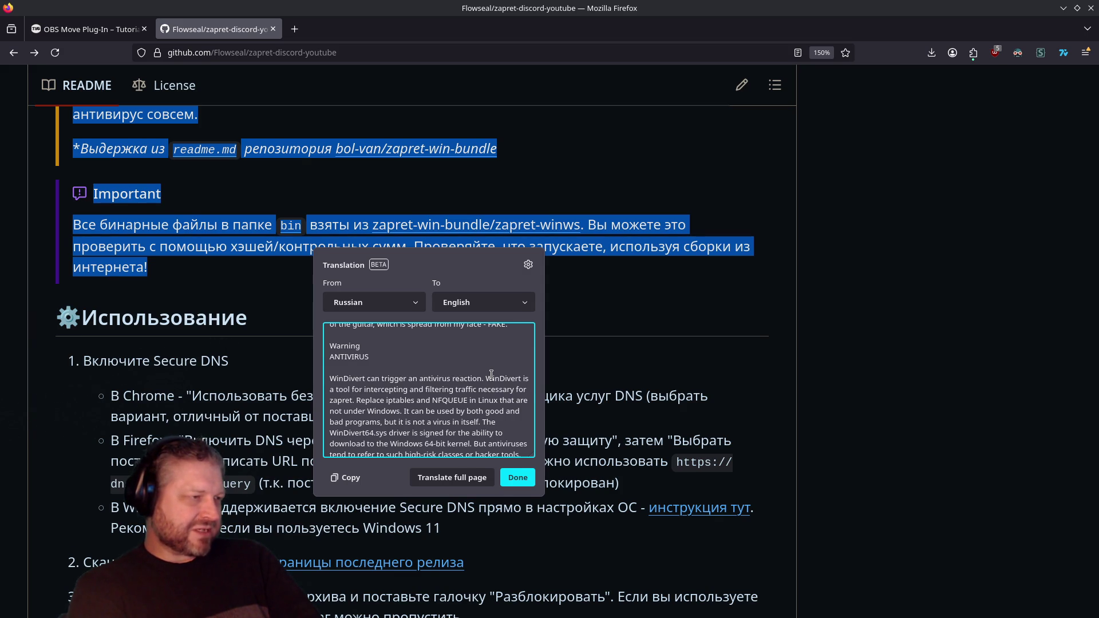
{"action": "left_click", "coordinate": [481, 476]}
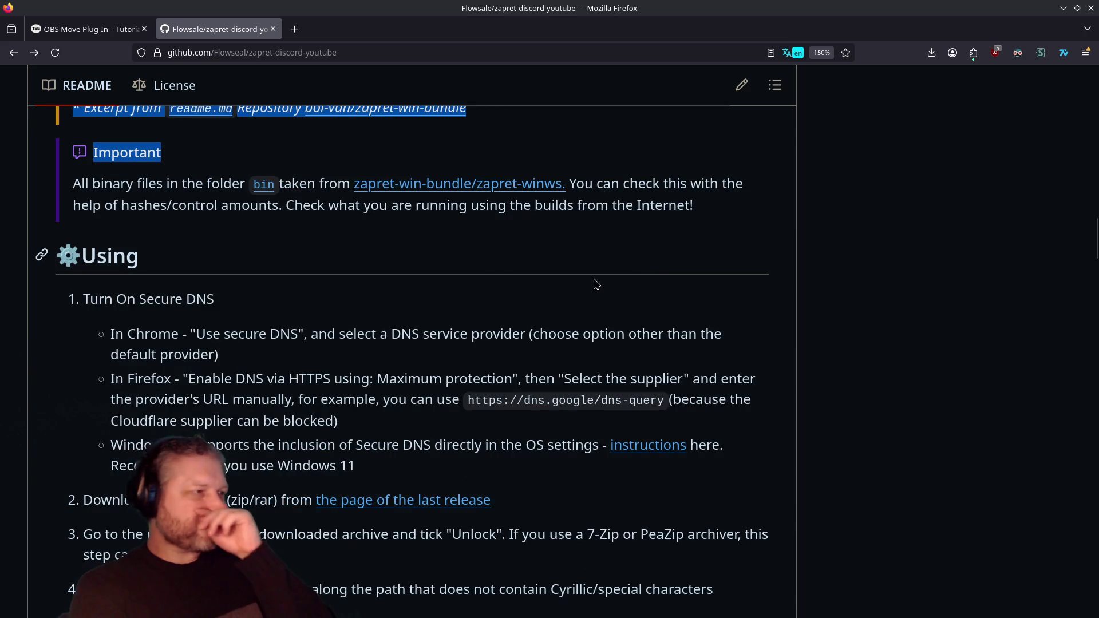
Review the translation settings, then scroll the English README back up to the file list.
{"action": "scroll", "coordinate": [480, 272], "scroll_direction": "up", "scroll_amount": 4}
{"action": "left_click", "coordinate": [476, 271]}
{"action": "scroll", "coordinate": [481, 264], "scroll_direction": "up", "scroll_amount": 5}
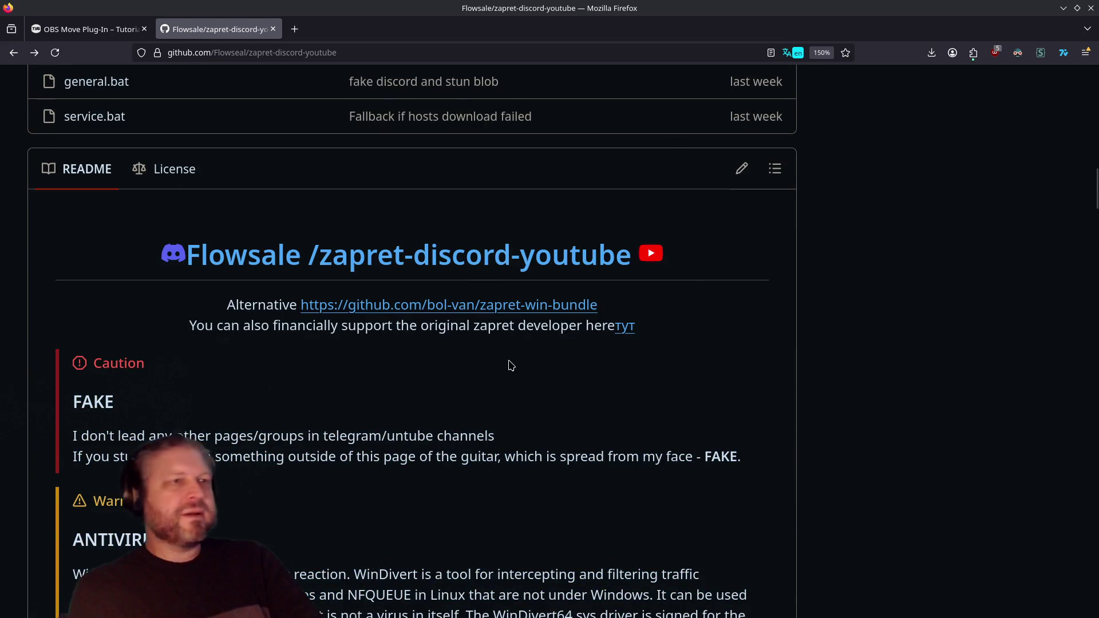
{"action": "left_click", "coordinate": [793, 53]}
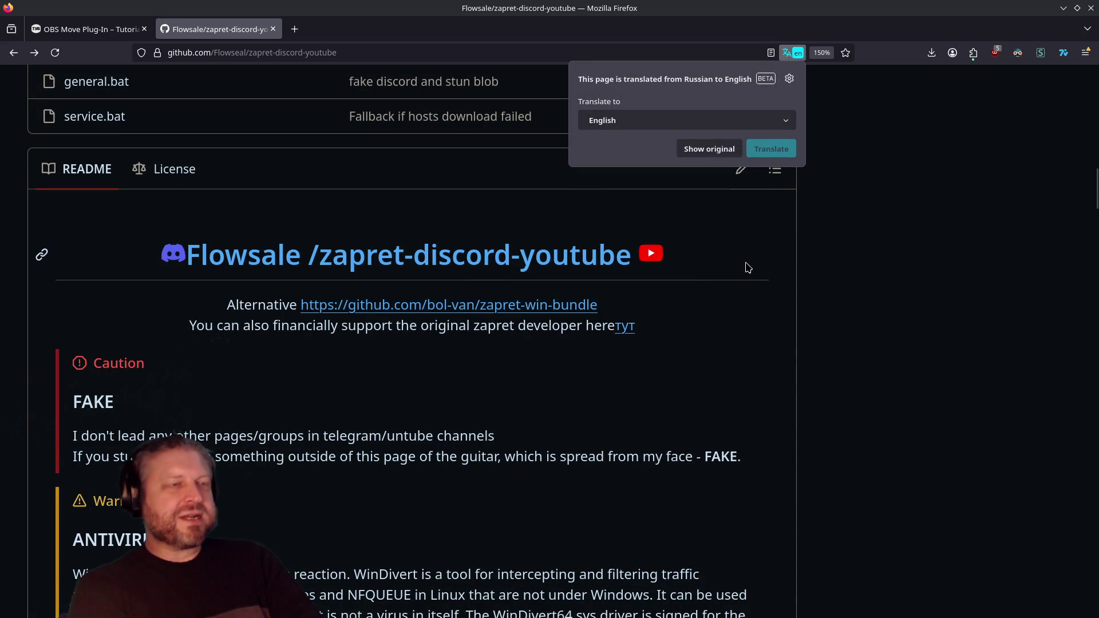
{"action": "left_click", "coordinate": [891, 278]}
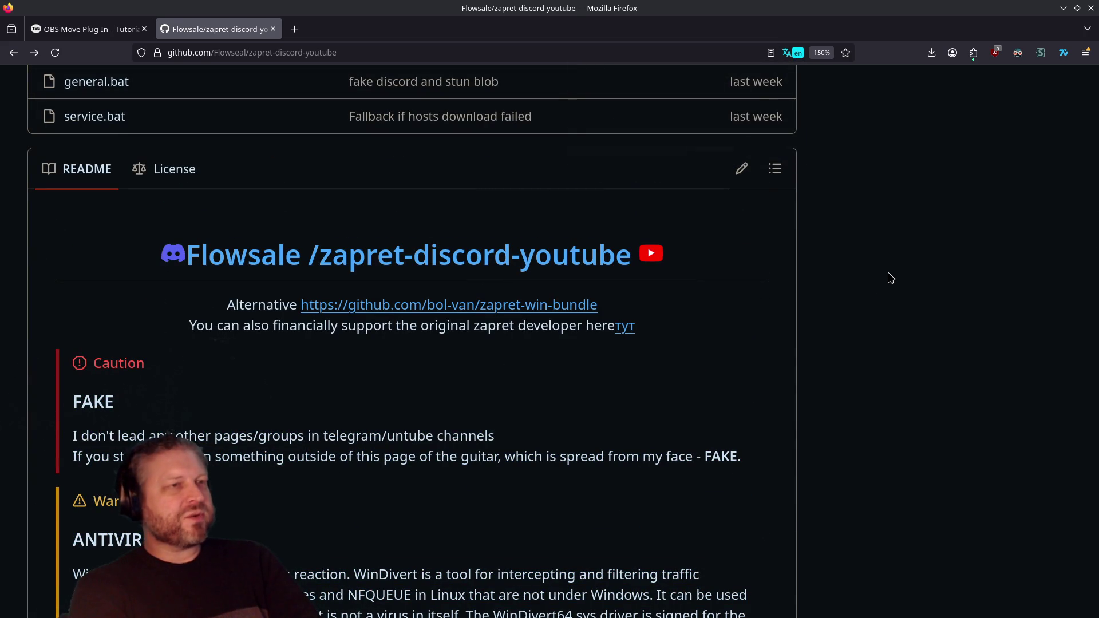
{"action": "scroll", "coordinate": [449, 329], "scroll_direction": "down", "scroll_amount": 5}
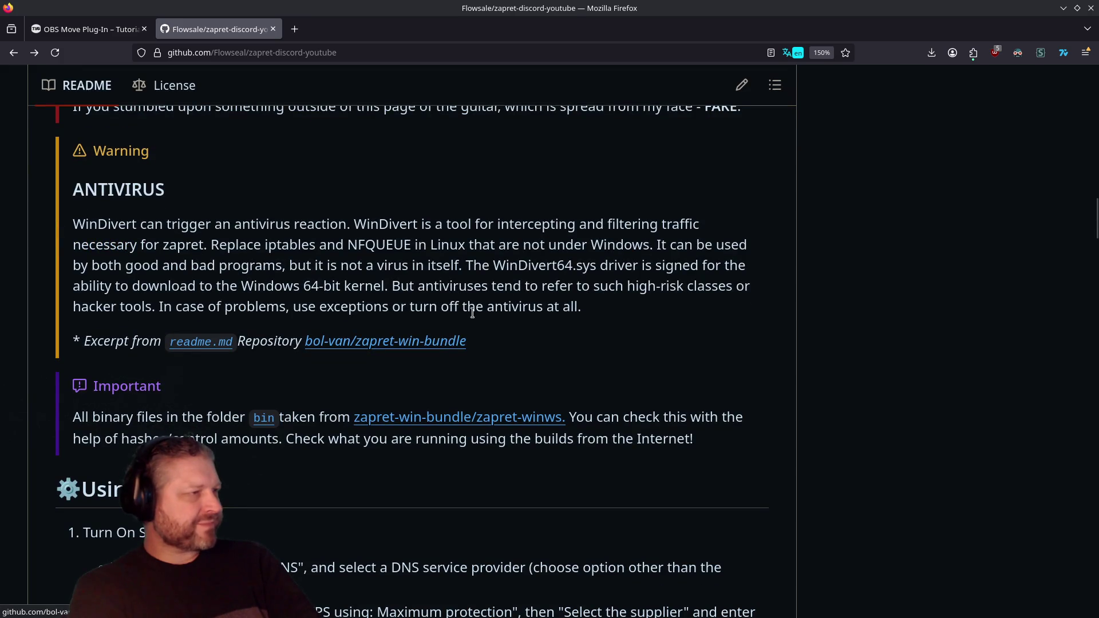
{"action": "scroll", "coordinate": [525, 299], "scroll_direction": "down", "scroll_amount": 4}
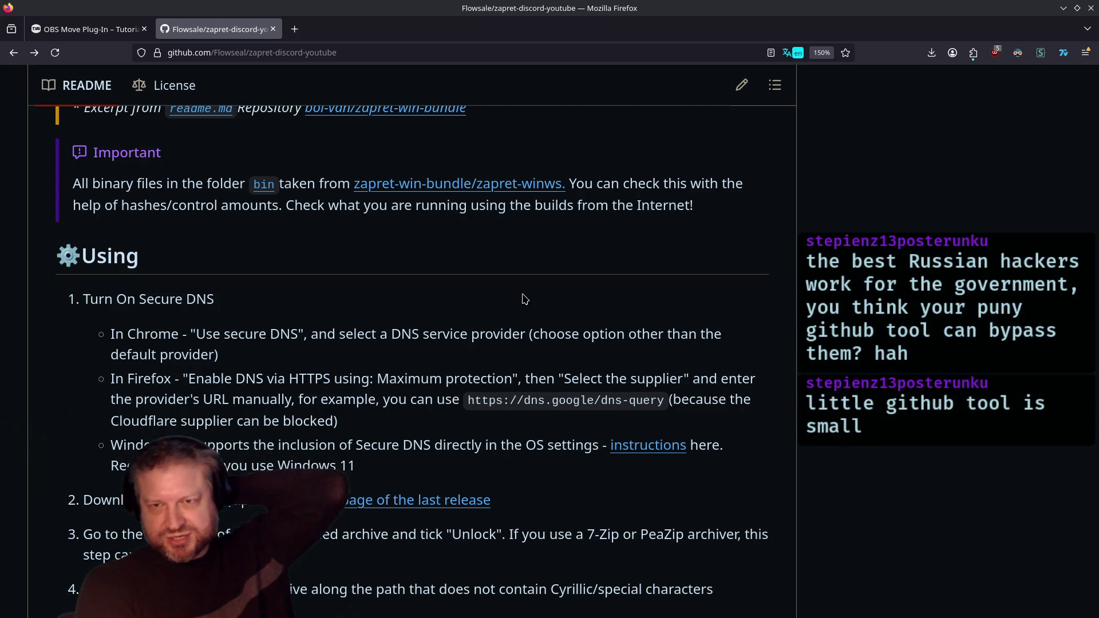
{"action": "scroll", "coordinate": [525, 299], "scroll_direction": "up", "scroll_amount": 15}
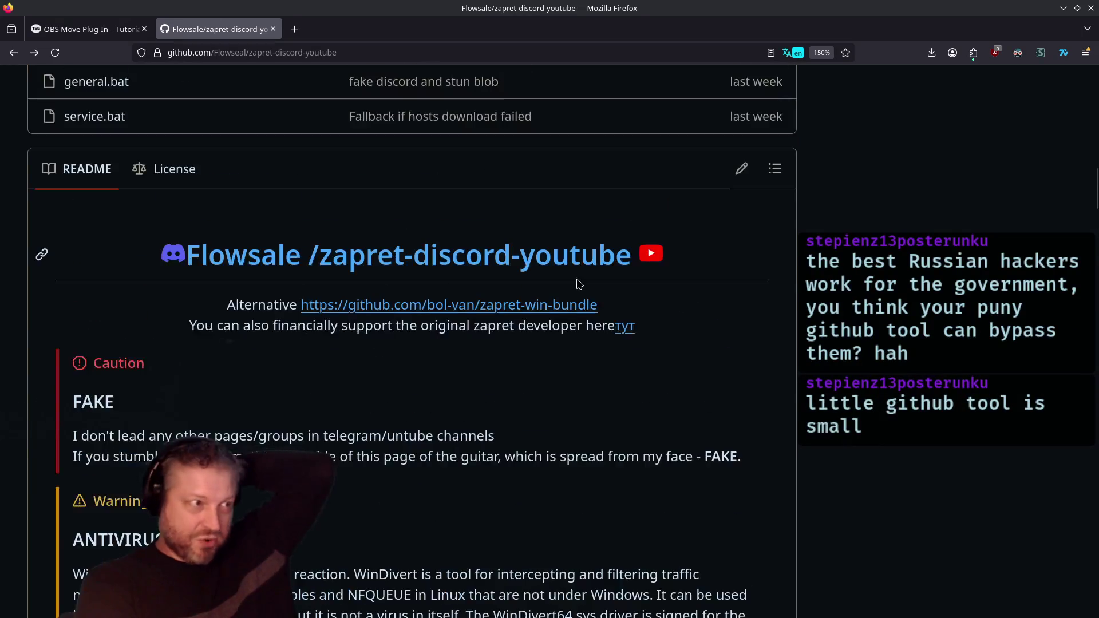
{"action": "scroll", "coordinate": [573, 286], "scroll_direction": "up", "scroll_amount": 10}
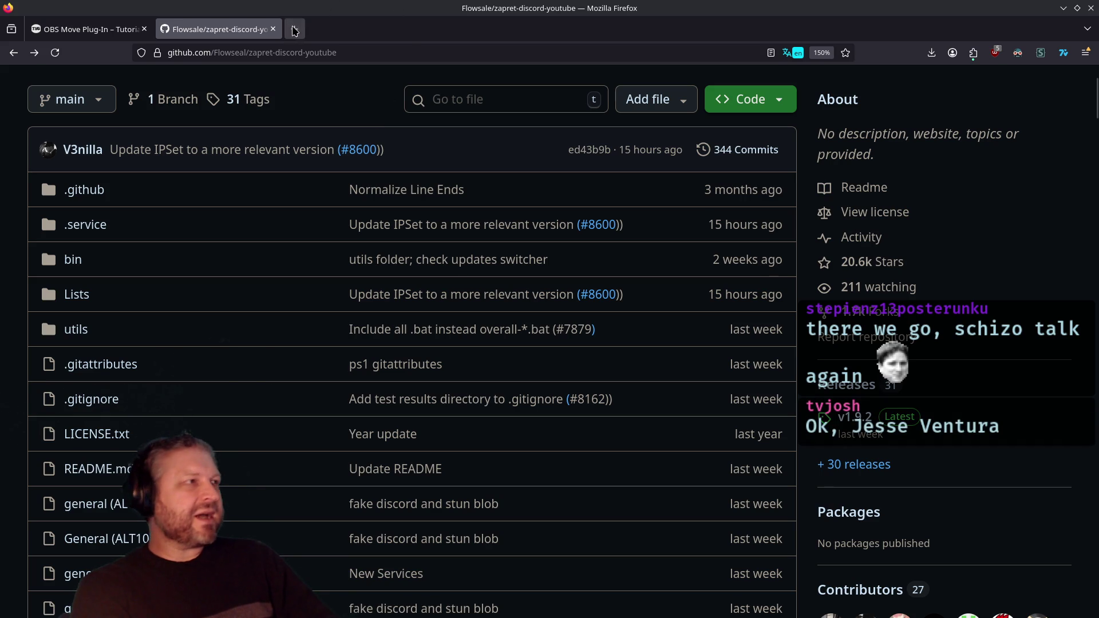
Step back and forward through the tab history, then reopen the closed GoodbyeDPI GitHub tab.
{"action": "key", "text": "alt+Left"}
{"action": "key", "text": "alt+Left"}
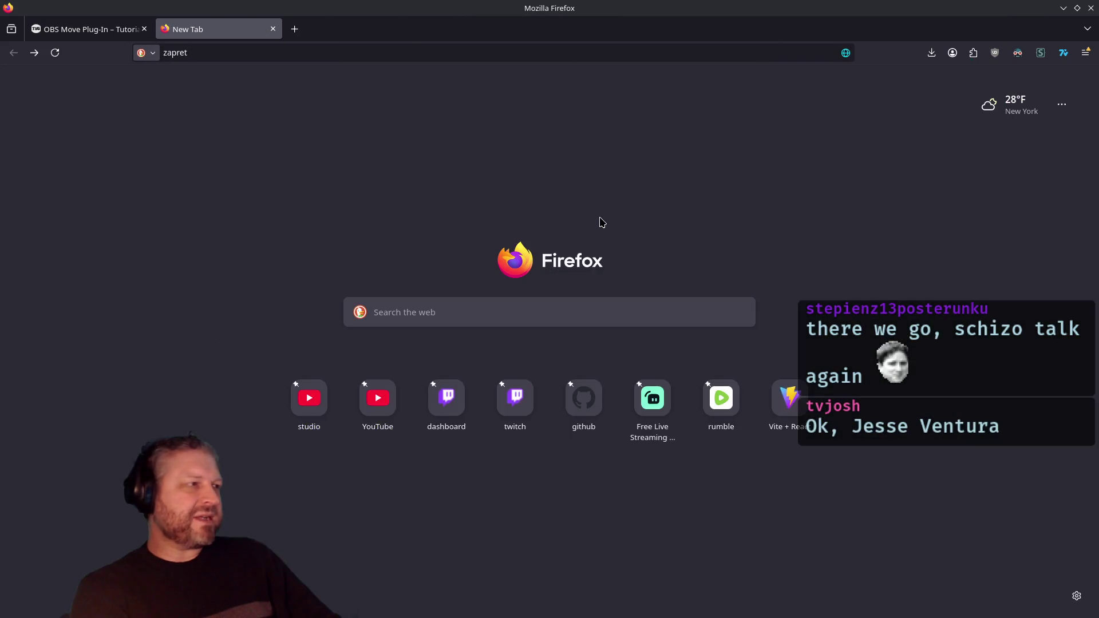
{"action": "key", "text": "alt+Right"}
{"action": "key", "text": "alt+Right"}
{"action": "key", "text": "ctrl+shift+t"}
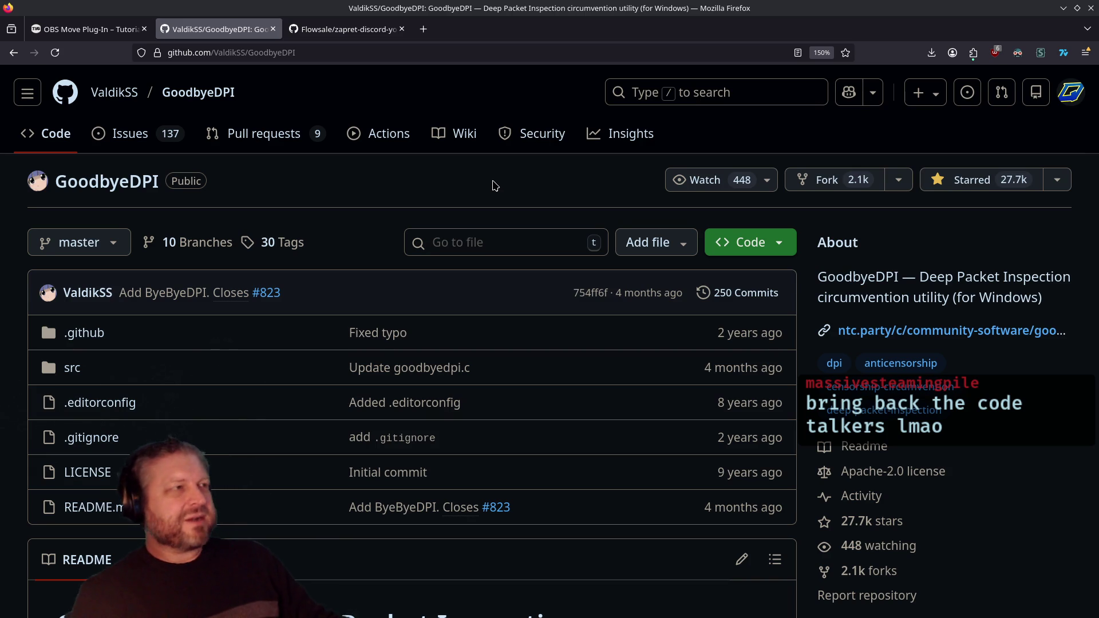
In a new tab, search YouTube for '1984 movie trailer' and open the first result.
{"action": "left_click", "coordinate": [431, 22]}
{"action": "left_click", "coordinate": [378, 406]}
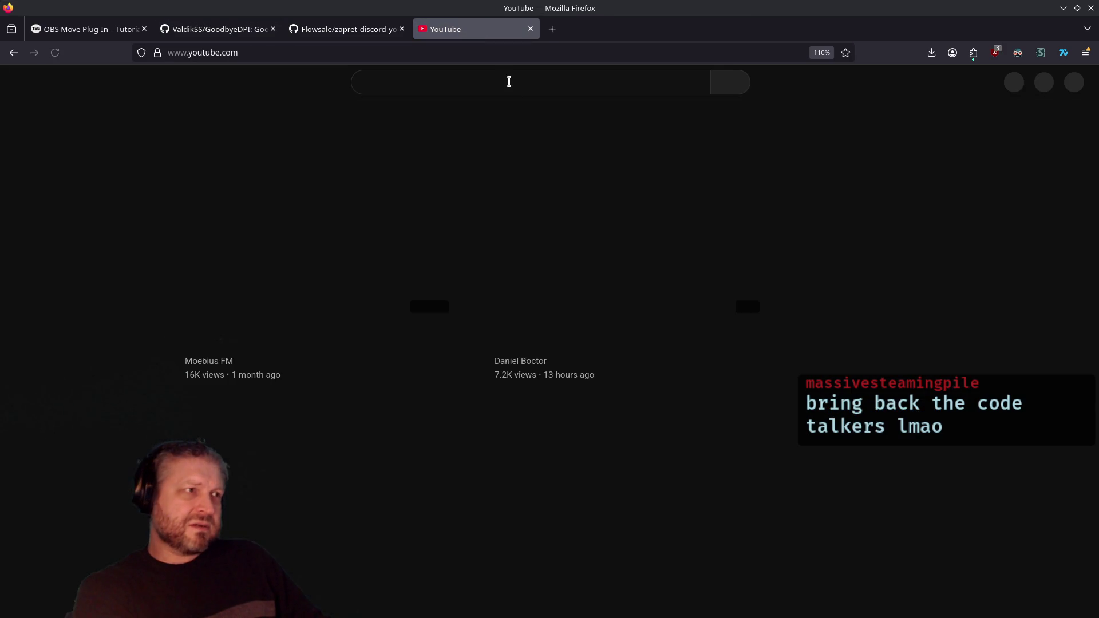
{"action": "left_click", "coordinate": [509, 81]}
{"action": "type", "text": "19"}
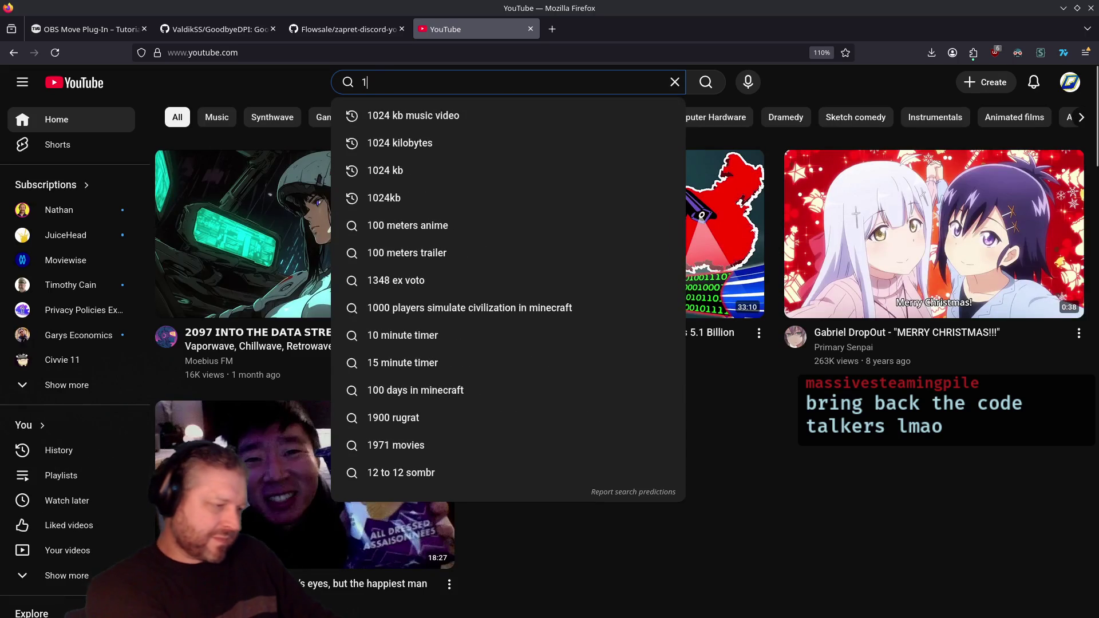
{"action": "type", "text": "84 movie trailer"}
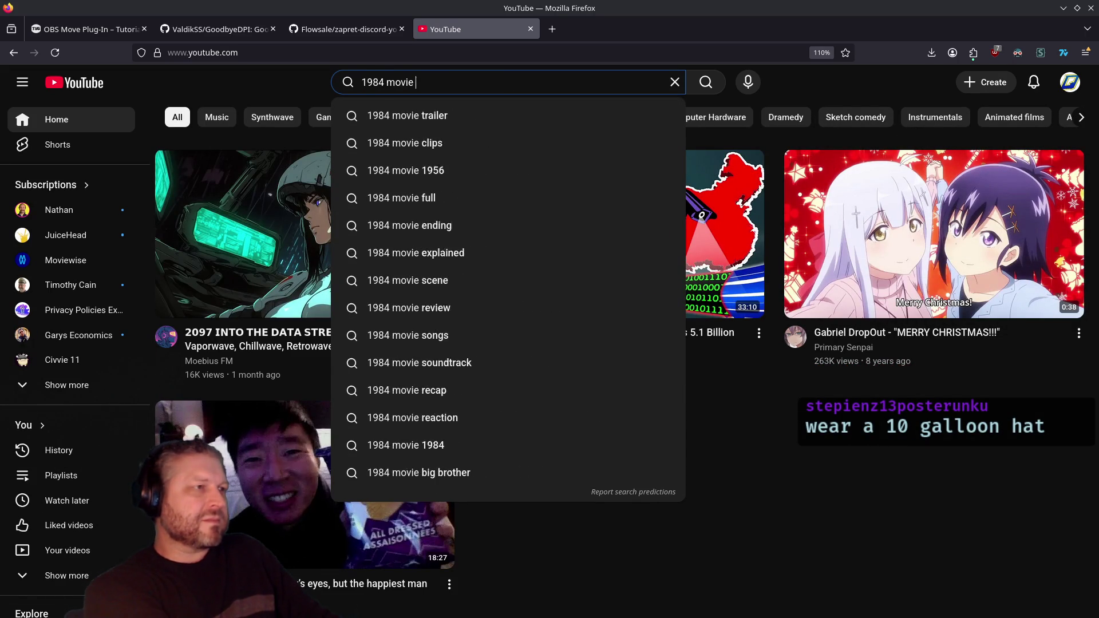
{"action": "key", "text": "Return"}
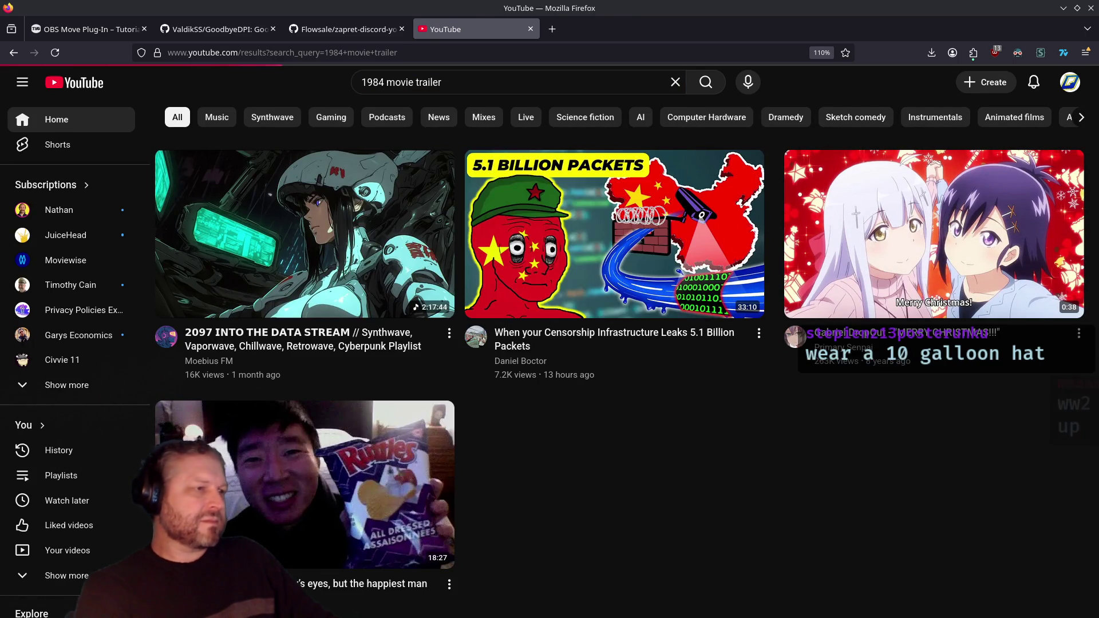
{"action": "left_click", "coordinate": [498, 228]}
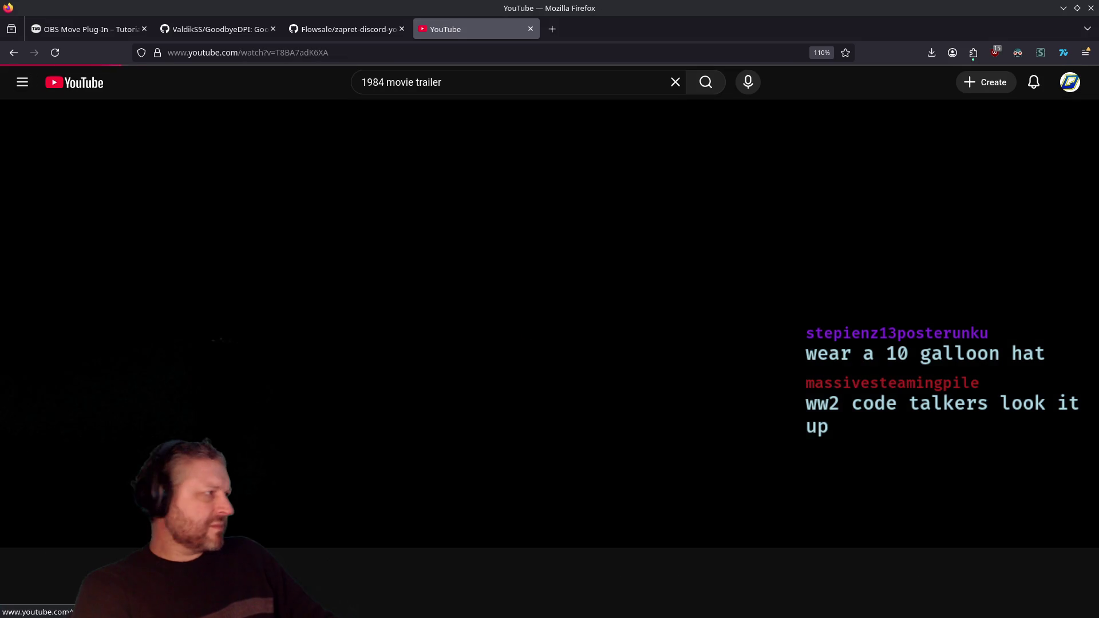
Set the 1984 trailer to 1080p quality and raise its volume to maximum.
{"action": "left_click", "coordinate": [1013, 530]}
{"action": "left_click", "coordinate": [1011, 489]}
{"action": "left_click", "coordinate": [1040, 308]}
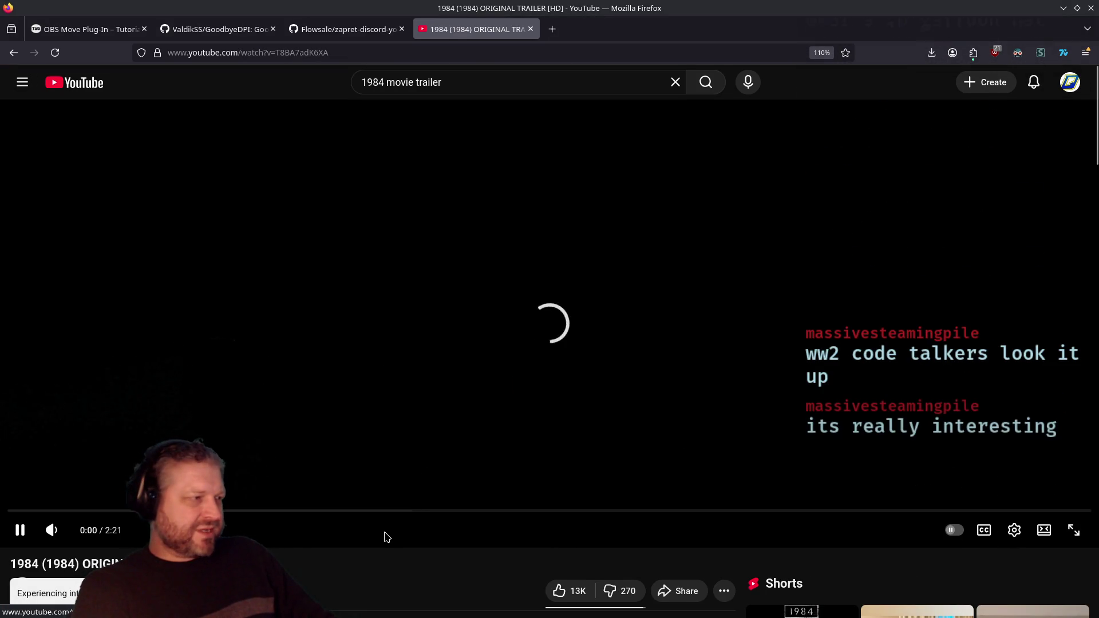
{"action": "left_click", "coordinate": [91, 530]}
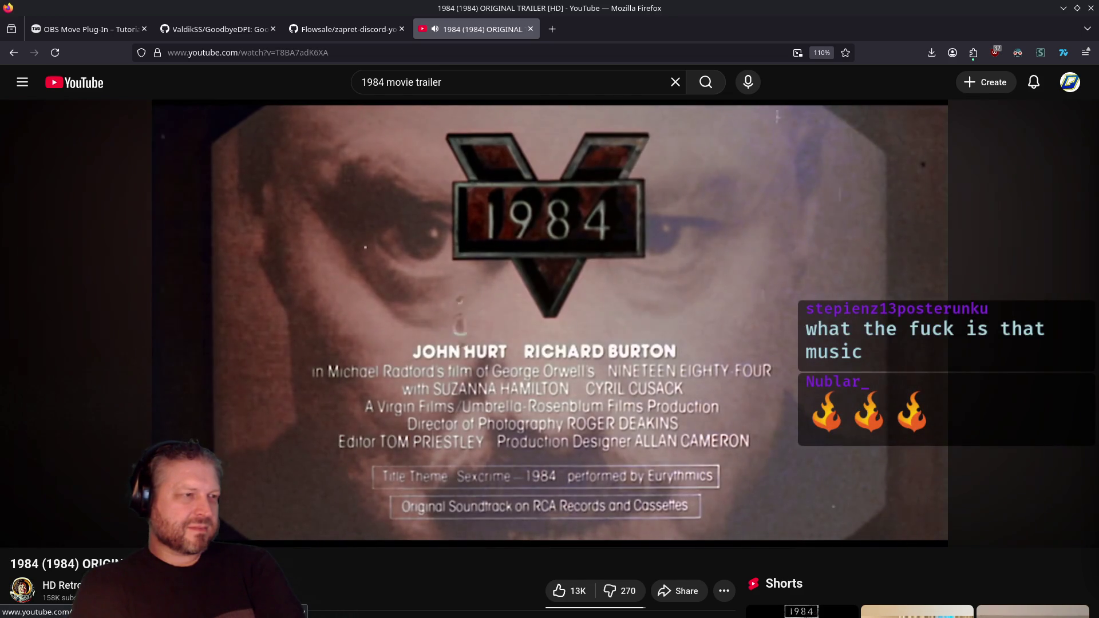
Let the trailer play to its 2:20 end, then close its tab with Ctrl+W.
{"action": "mouse_move", "coordinate": [462, 400]}
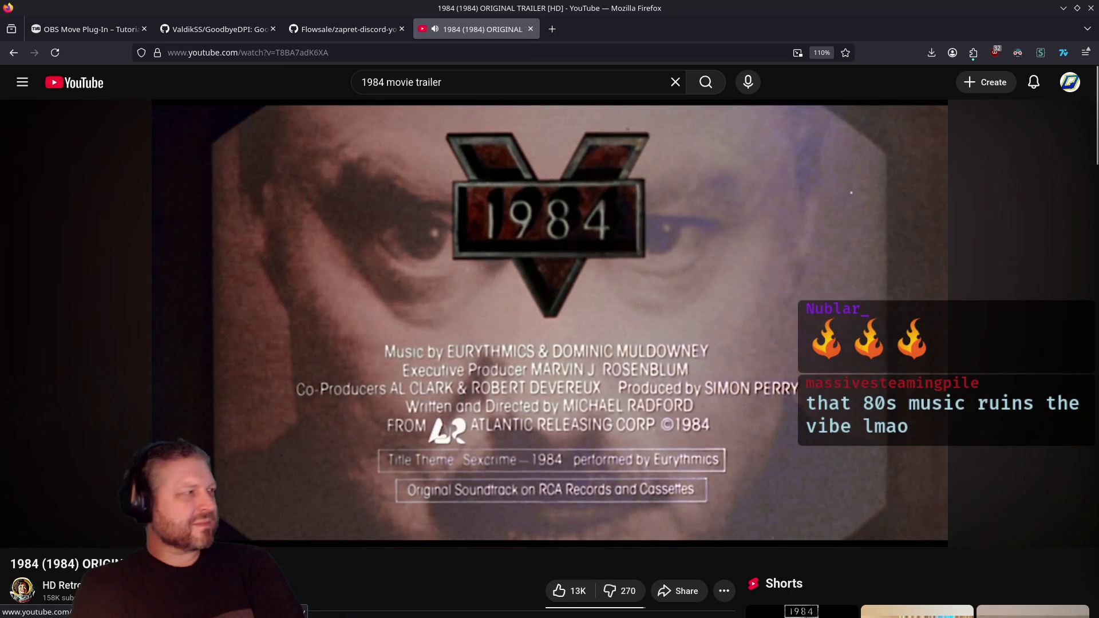
{"action": "mouse_move", "coordinate": [441, 360]}
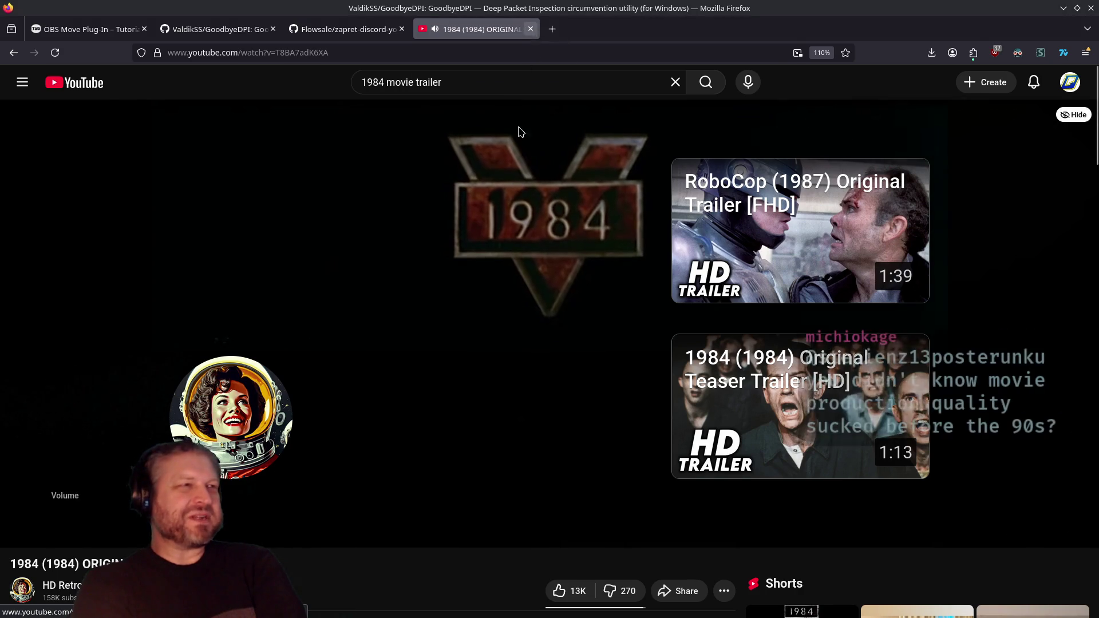
{"action": "key", "text": "ctrl+w"}
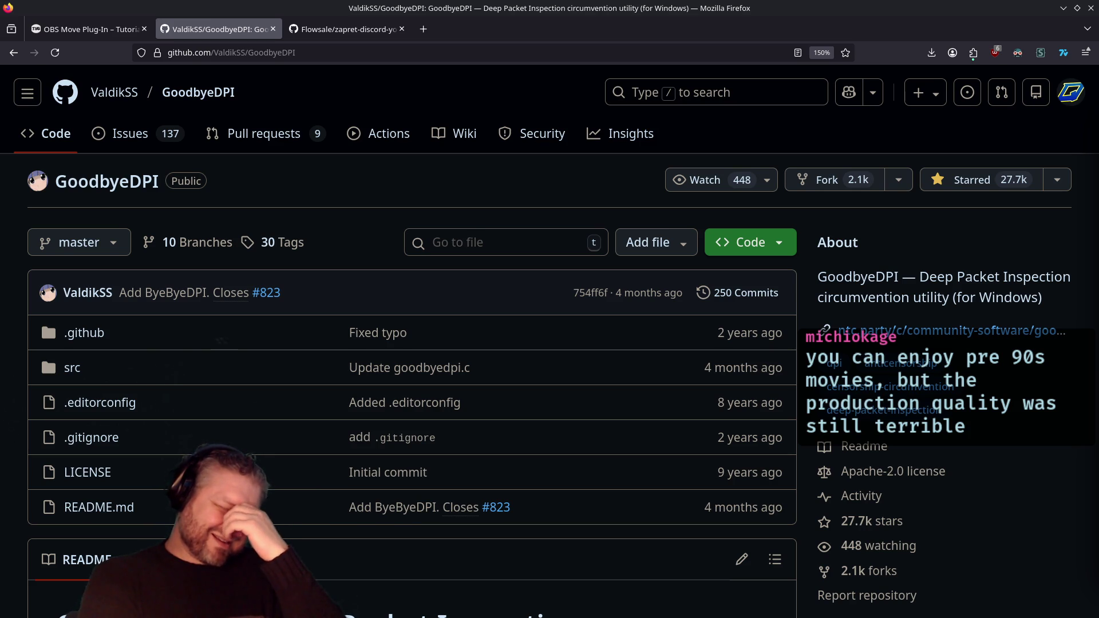
Search 'code talkers movei' in a new tab and open the Windtalkers (2002) IMDb result.
{"action": "left_click", "coordinate": [420, 32]}
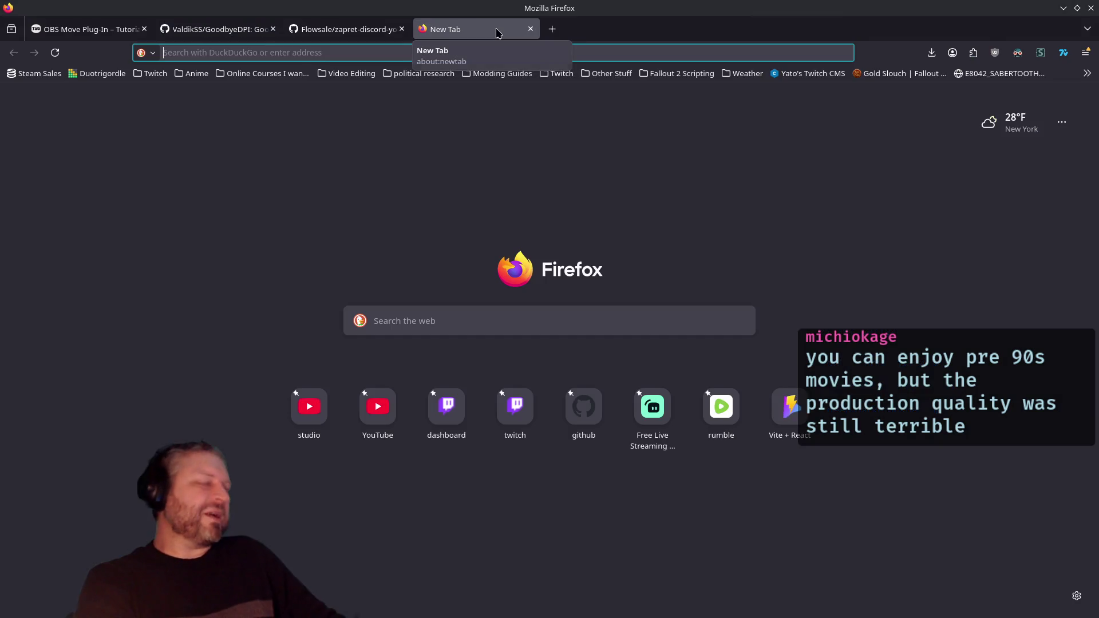
{"action": "type", "text": "code talkers movei"}
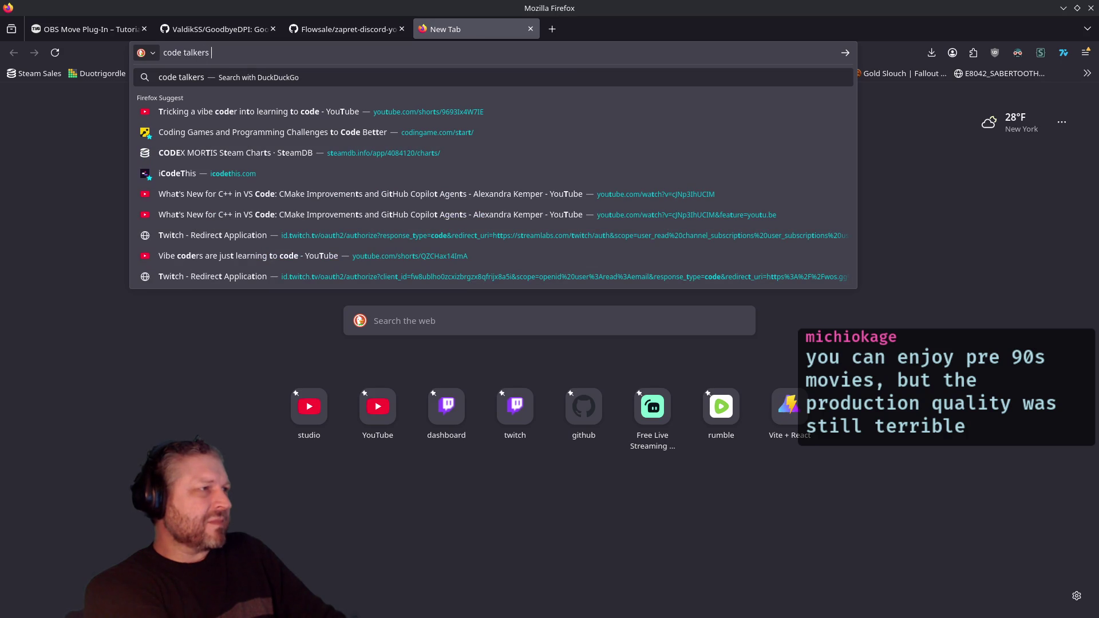
{"action": "key", "text": "Return"}
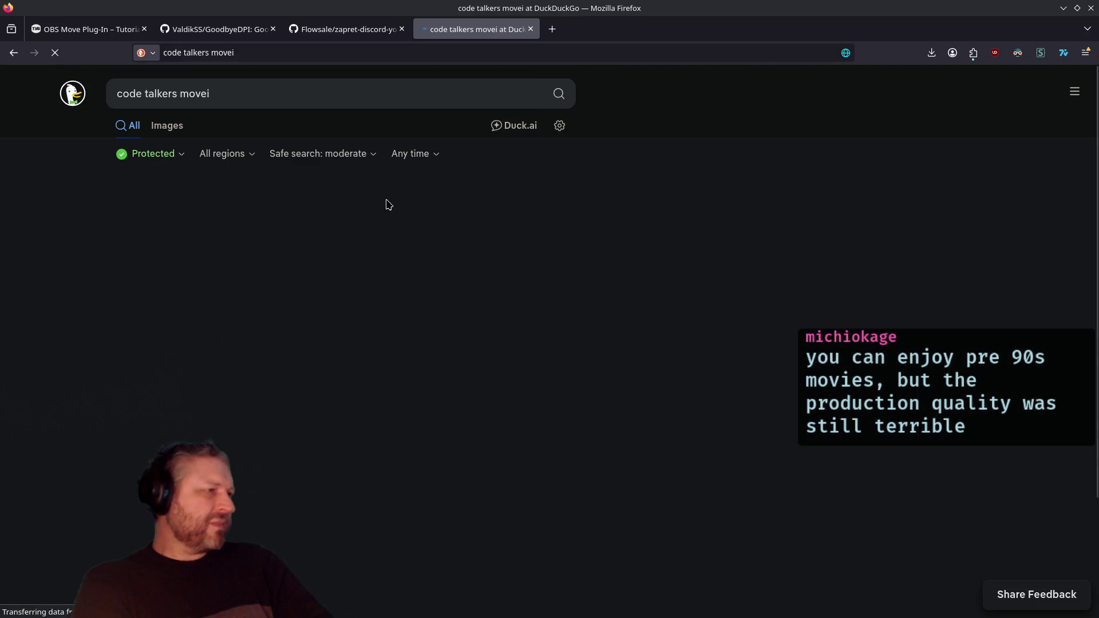
{"action": "scroll", "coordinate": [551, 154], "scroll_direction": "down", "scroll_amount": 3}
{"action": "left_click", "coordinate": [552, 154]}
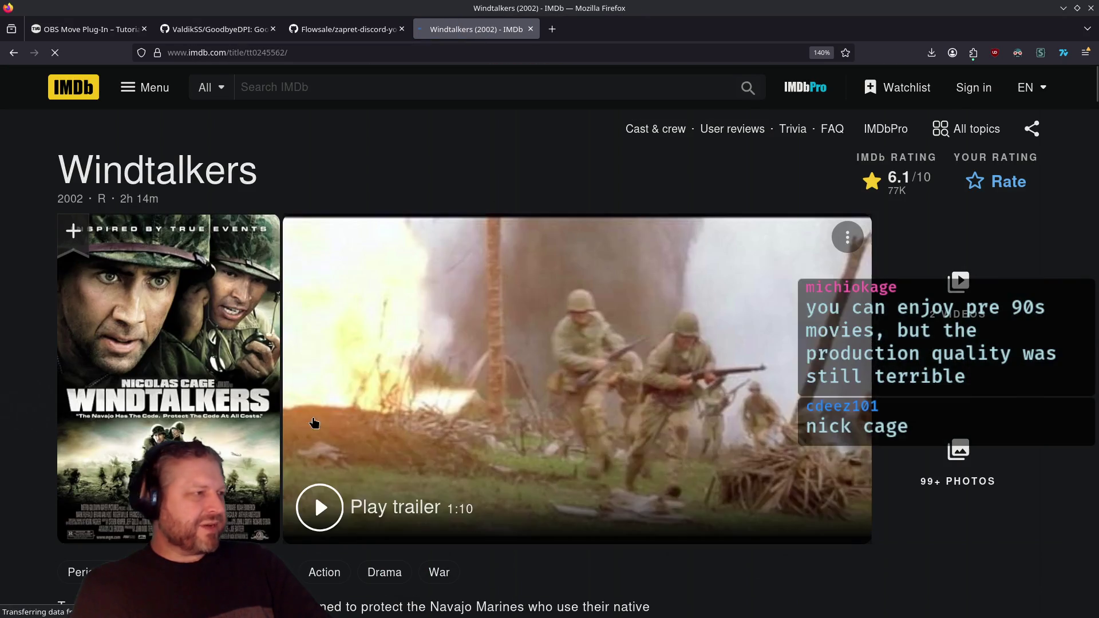
Skim the Windtalkers (2002) IMDb page, then close its tab to return to GoodbyeDPI.
{"action": "scroll", "coordinate": [143, 345], "scroll_direction": "down", "scroll_amount": 5}
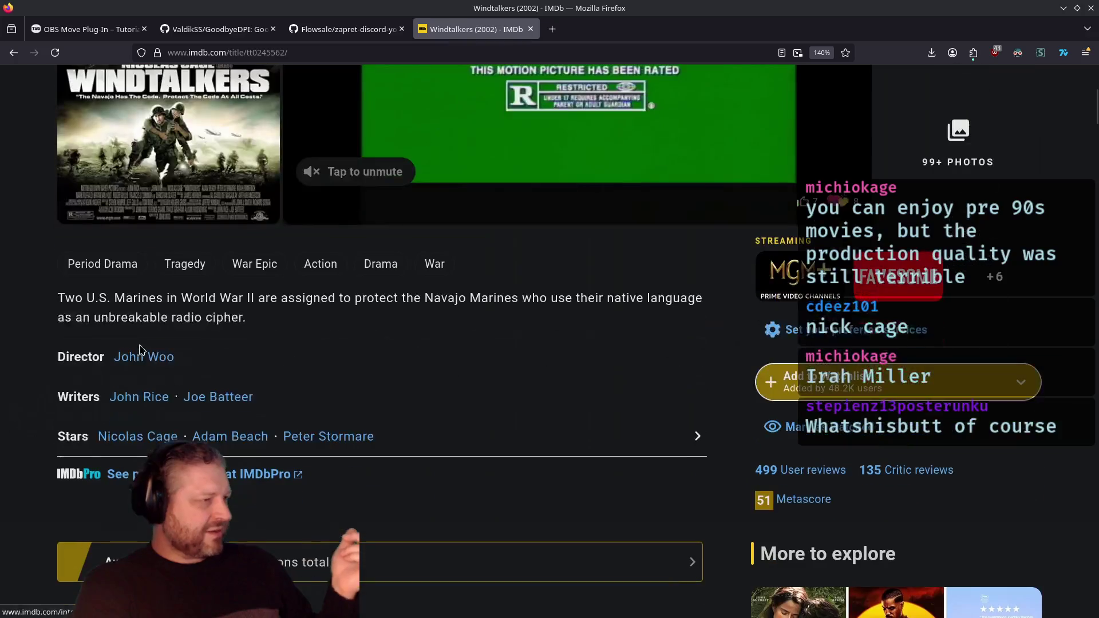
{"action": "scroll", "coordinate": [143, 435], "scroll_direction": "up", "scroll_amount": 5}
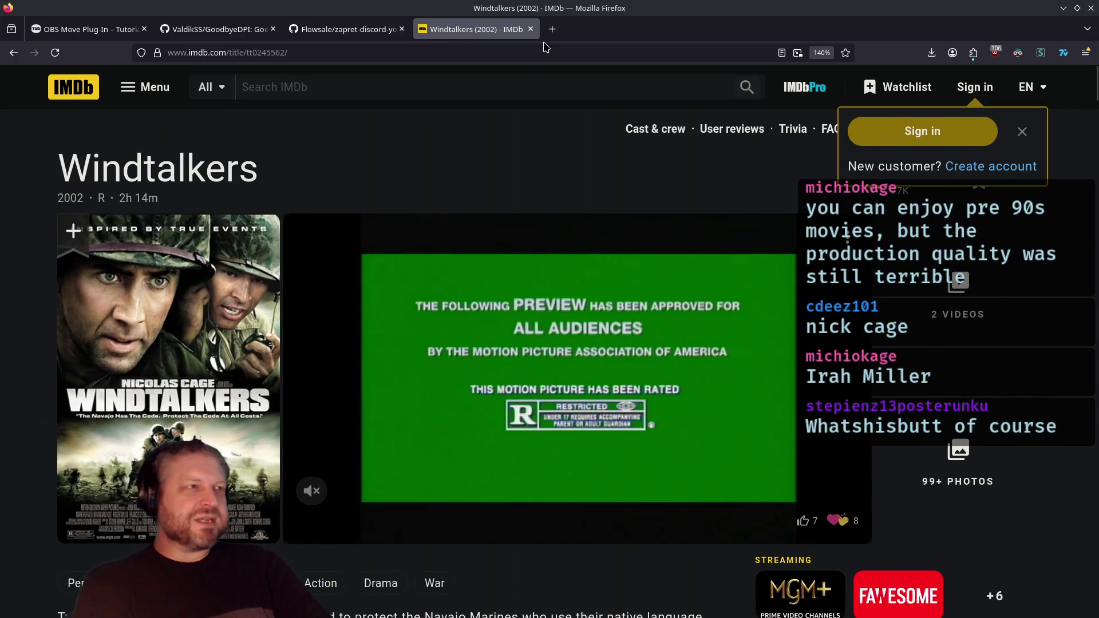
{"action": "left_click", "coordinate": [531, 29]}
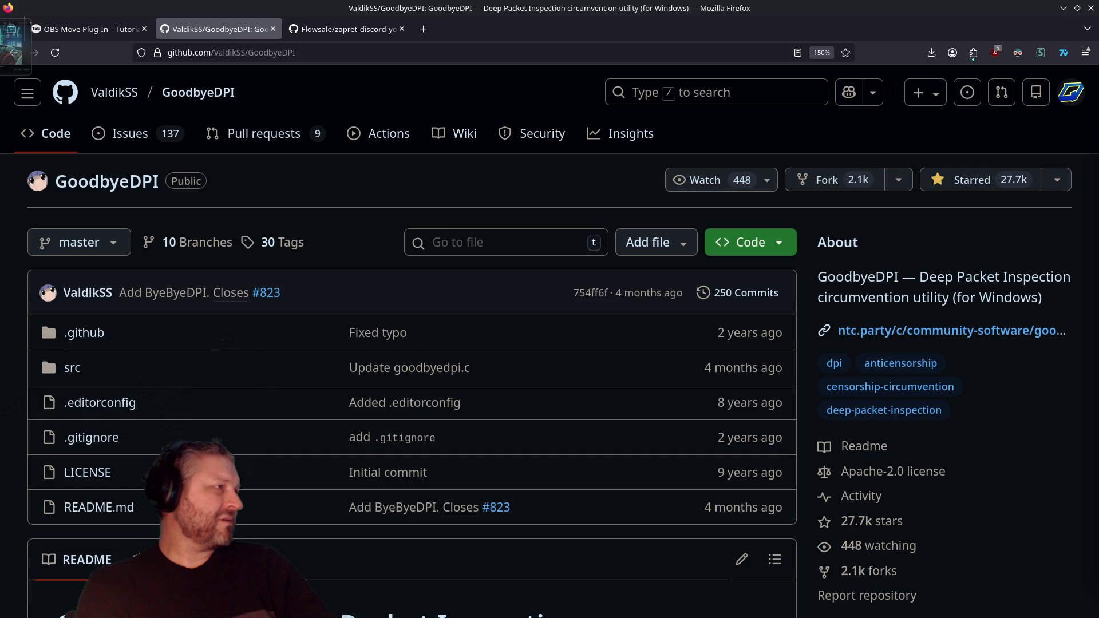
Lower the synthwave playlist volume to about 8% and switch back to the GitHub window.
{"action": "key", "text": "alt+Tab"}
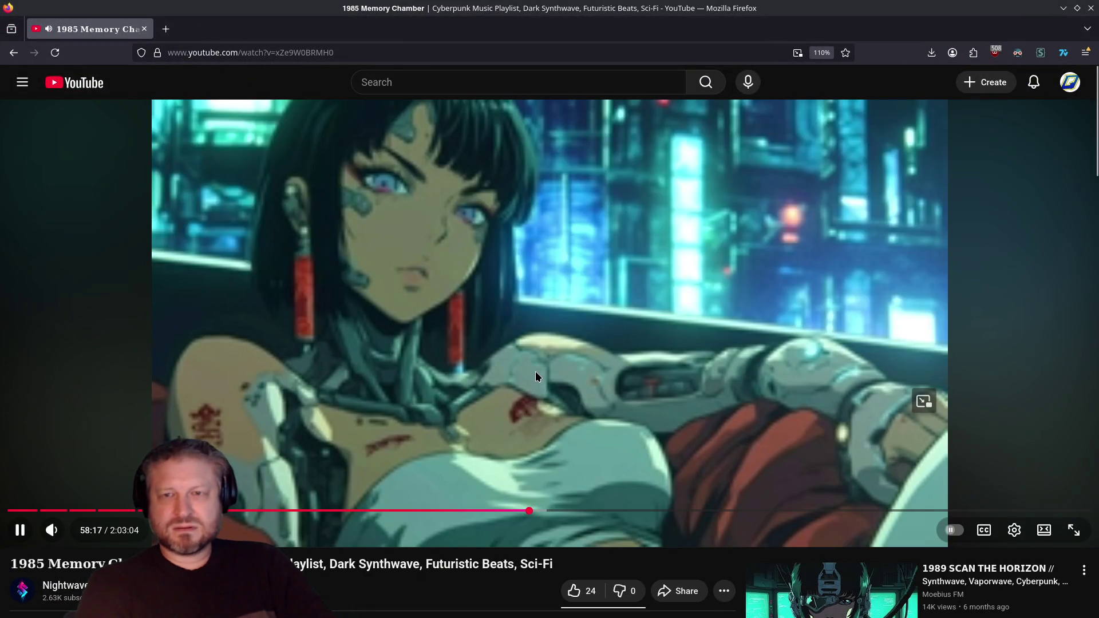
{"action": "key", "text": "Down"}
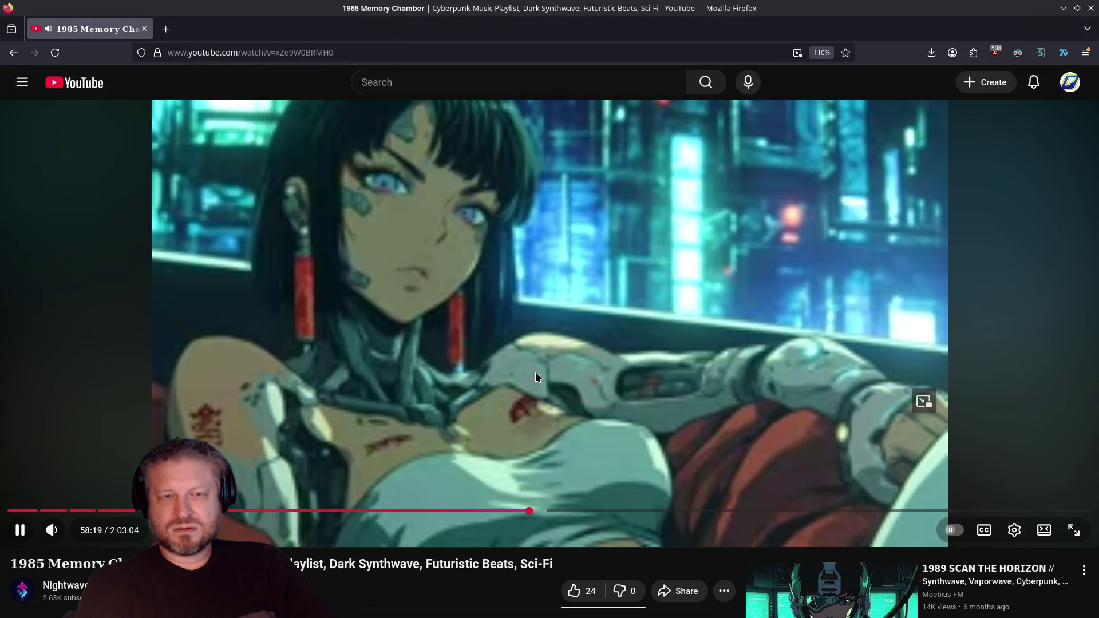
{"action": "key", "text": "Down"}
{"action": "key", "text": "Down"}
{"action": "key", "text": "Down"}
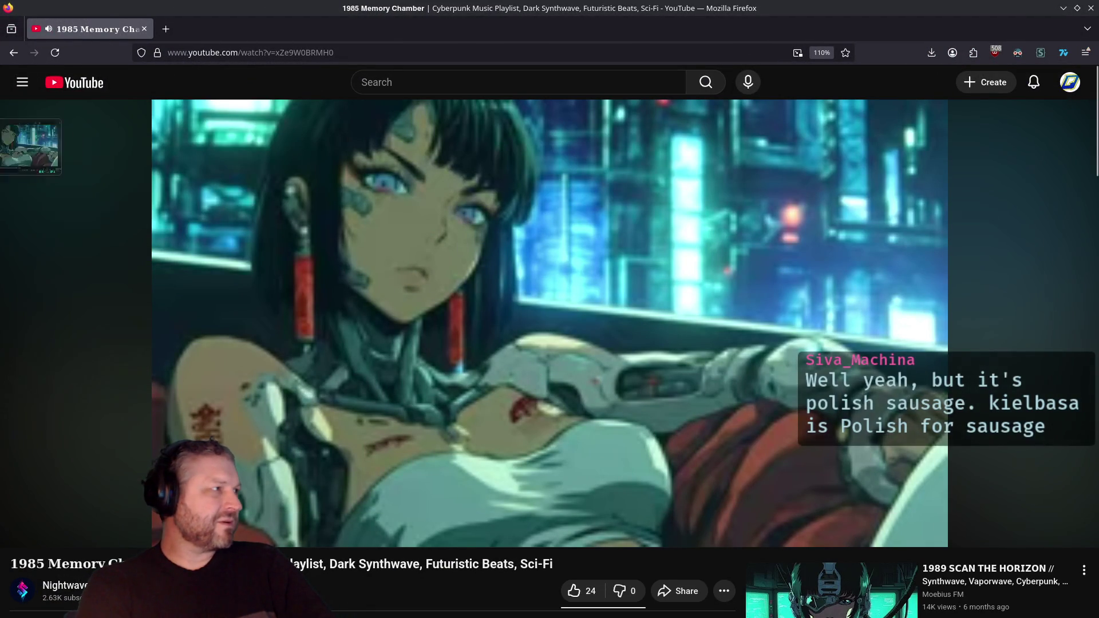
{"action": "key", "text": "alt+Tab"}
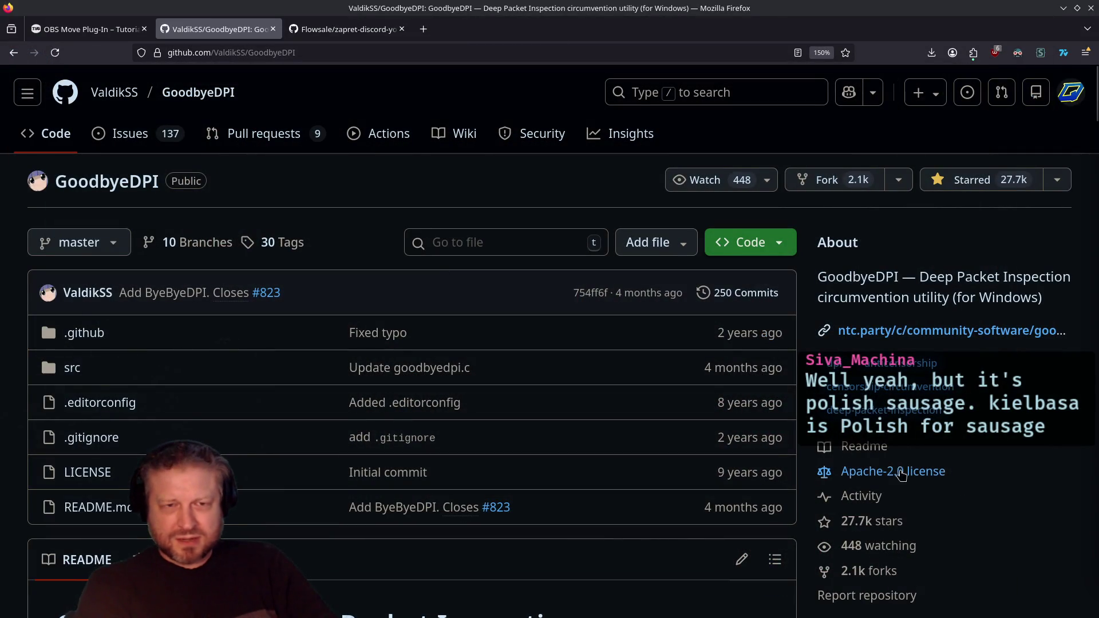
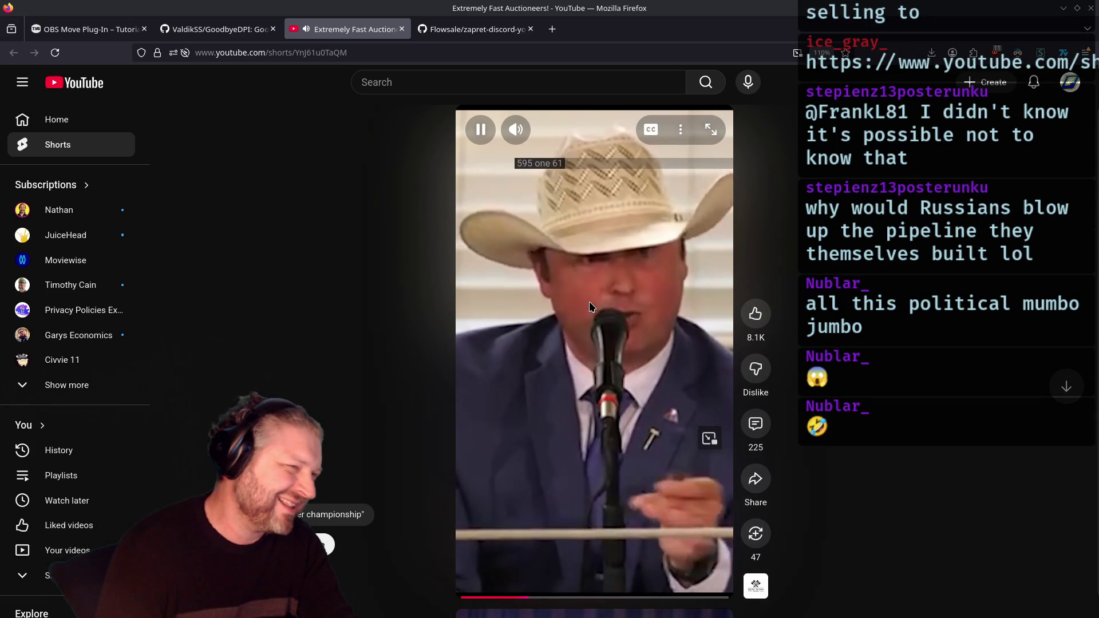
Pause the auctioneer YouTube Short and close its tab to reveal the ValdikSS/GoodbyeDPI repository.
{"action": "left_click", "coordinate": [572, 309]}
{"action": "key", "text": "ctrl+w"}
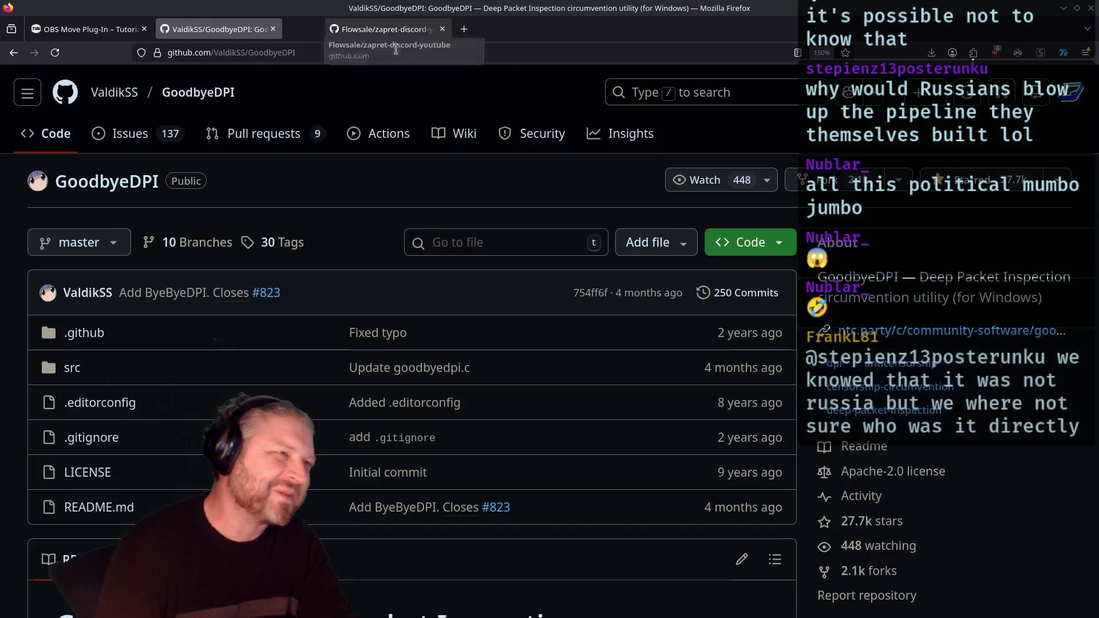